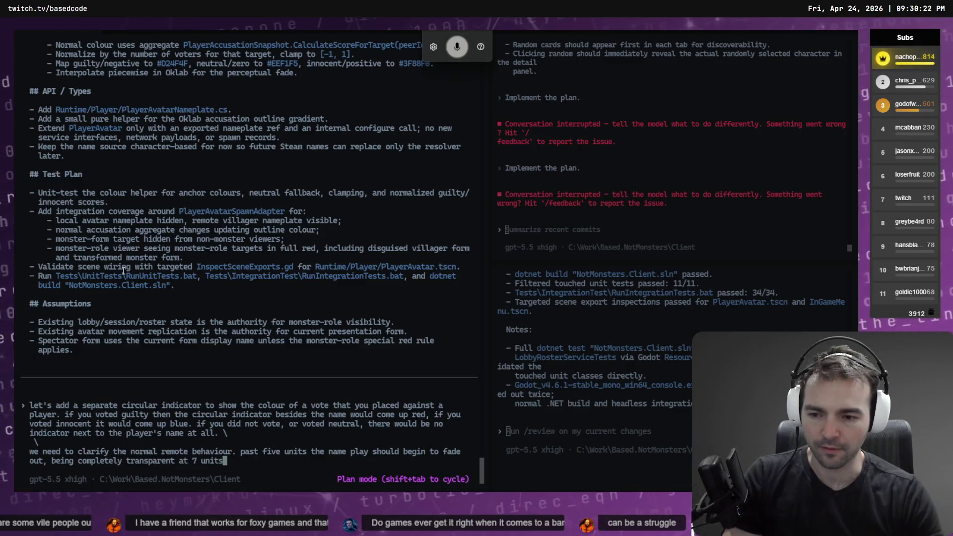
Step: Review the proposed plan and start dictating the vote-colour circle and nameplate follow-up
{"action": "scroll", "coordinate": [123, 270], "scroll_direction": "up", "scroll_amount": 8}
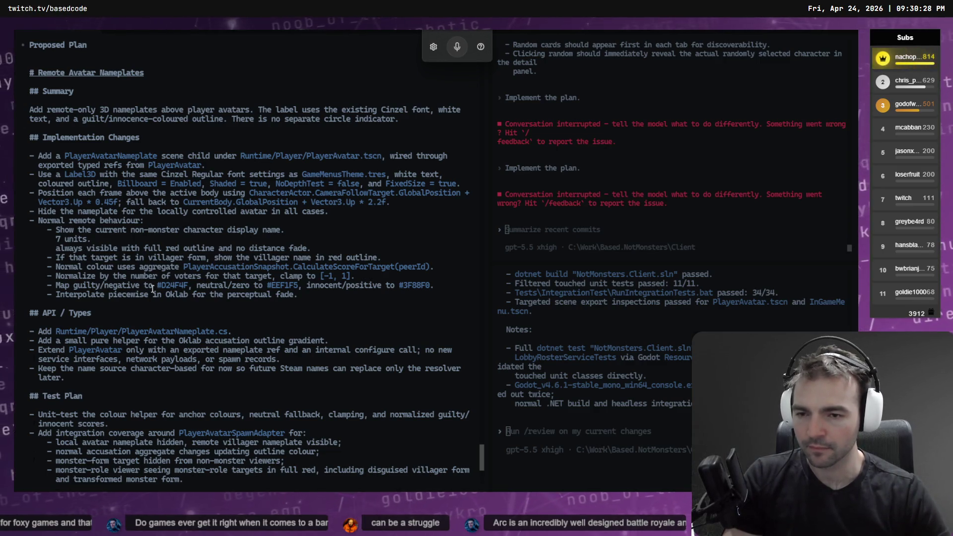
{"action": "scroll", "coordinate": [153, 289], "scroll_direction": "down", "scroll_amount": 8}
{"action": "key", "text": "ctrl+super"}
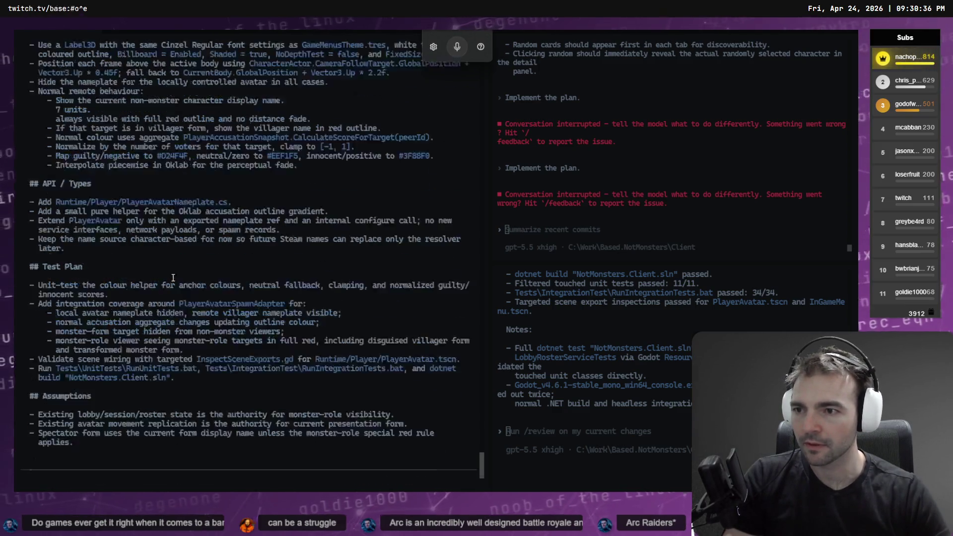
{"action": "scroll", "coordinate": [130, 278], "scroll_direction": "up", "scroll_amount": 8}
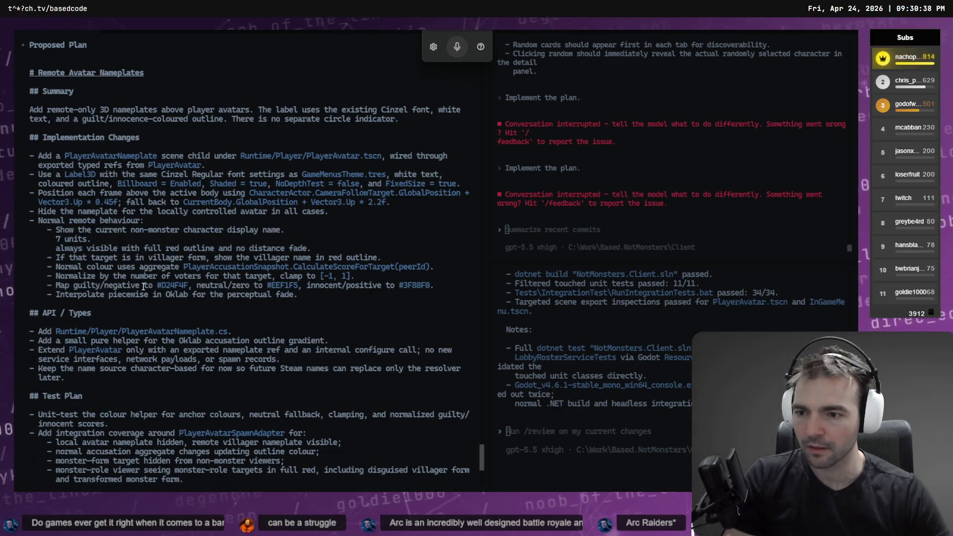
{"action": "key", "text": "ctrl+super"}
{"action": "scroll", "coordinate": [144, 286], "scroll_direction": "down", "scroll_amount": 8}
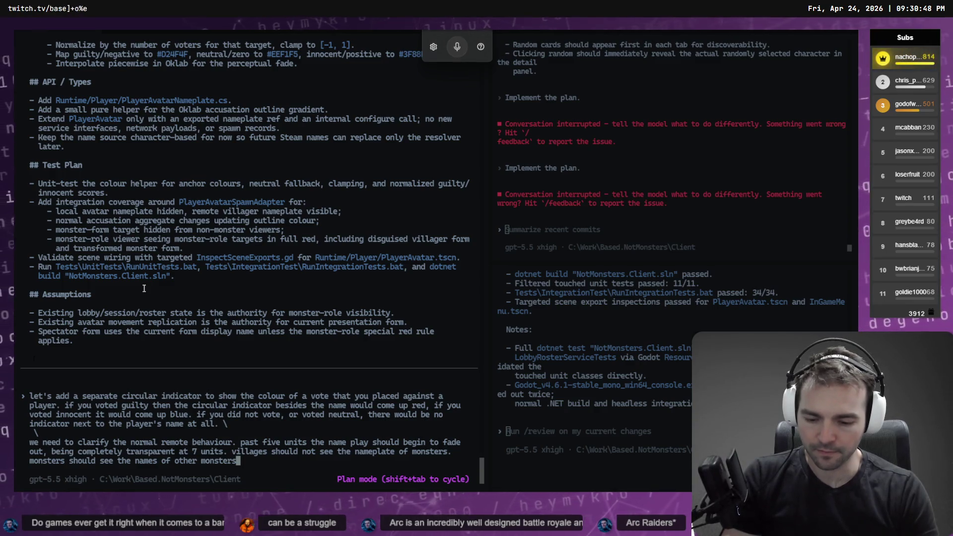
Step: Finish the prompt with 'even when monsters view monsters despite the red outline.' and submit it
{"action": "key", "text": "super+h"}
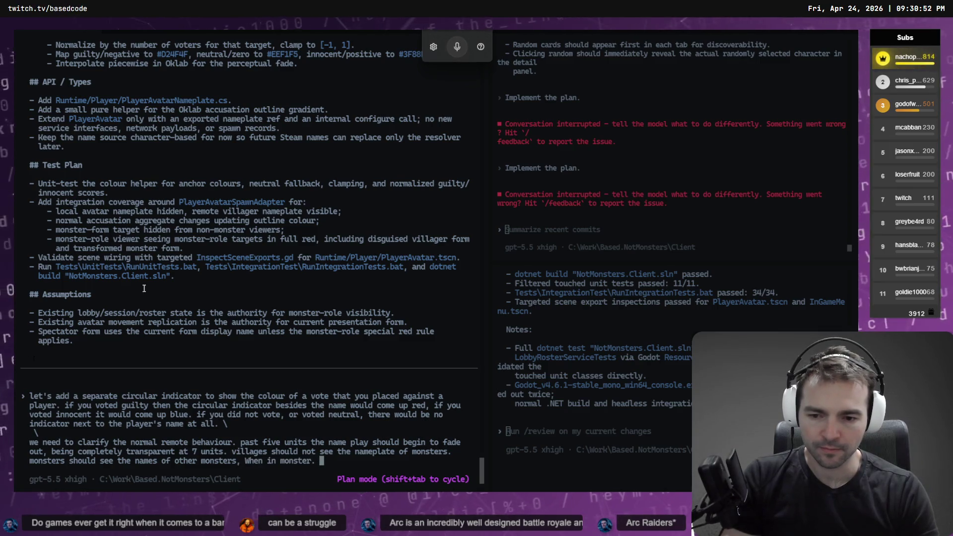
{"action": "key", "text": "super+h"}
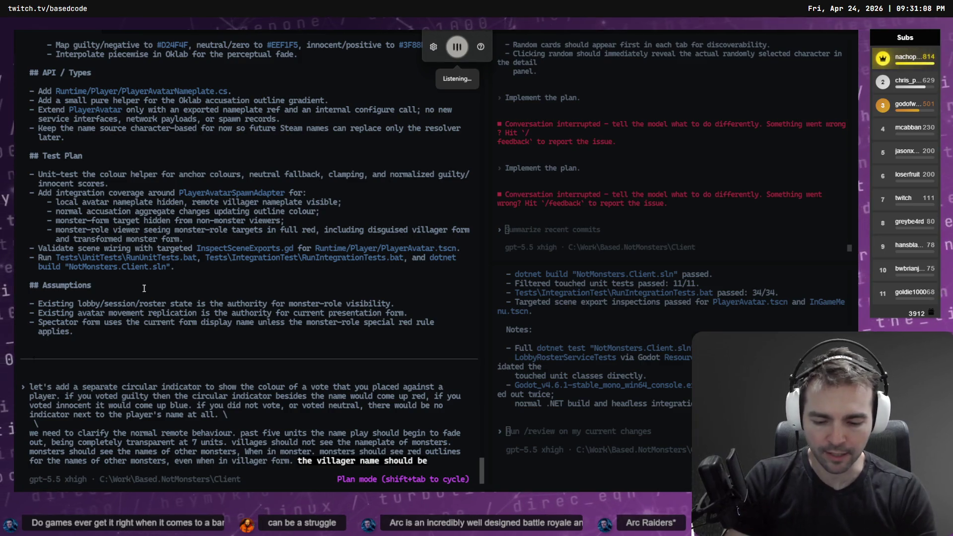
{"action": "type", "text": "even when monsters view monsters"}
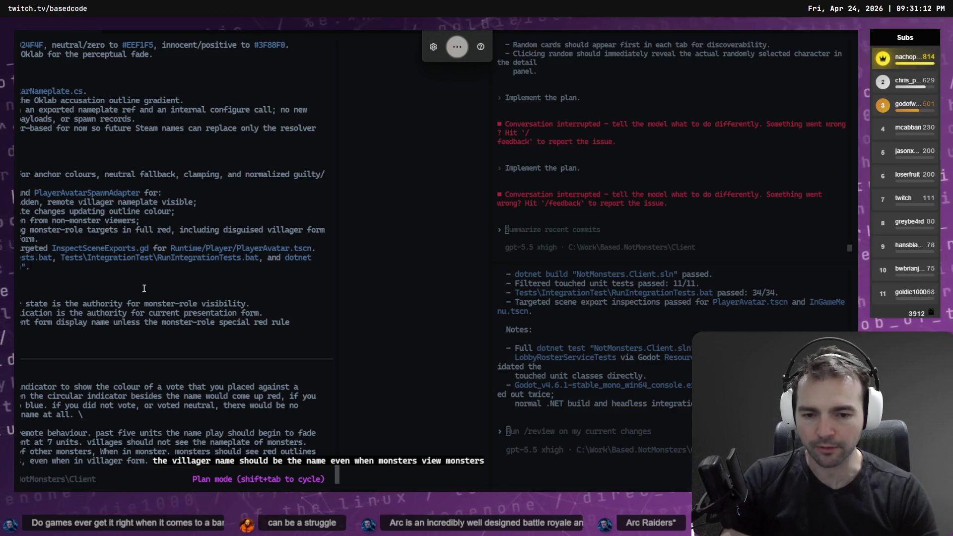
{"action": "type", "text": " despite the red outline."}
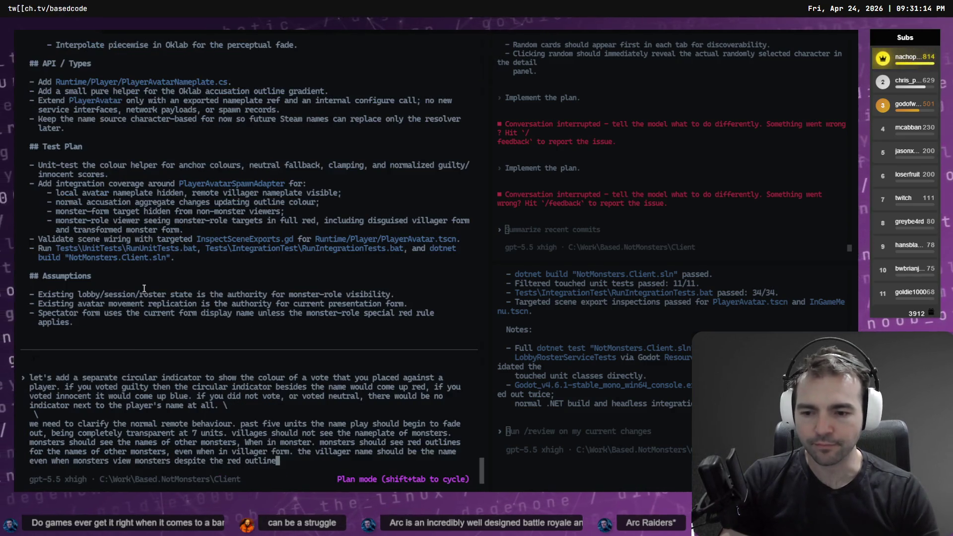
{"action": "type", "text": " \\"}
{"action": "key", "text": "Return"}
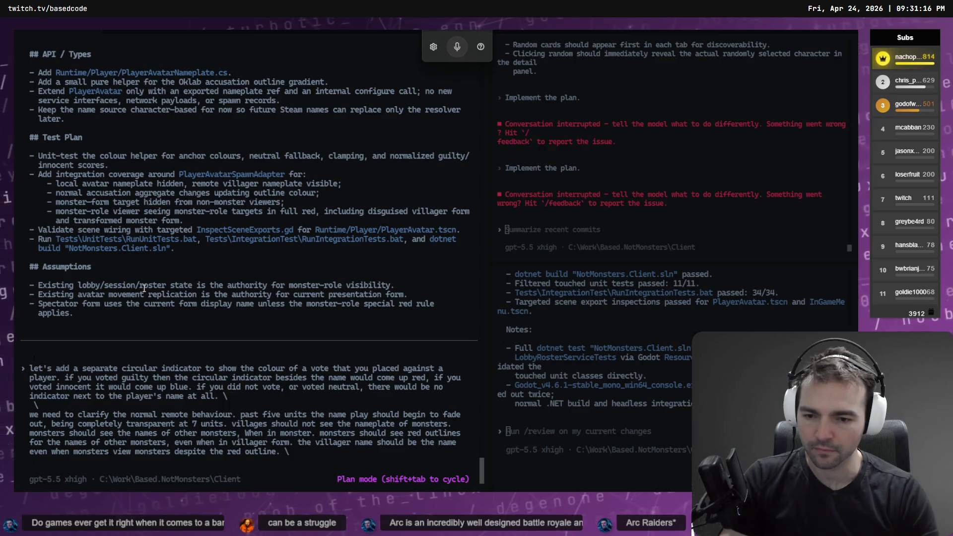
{"action": "key", "text": "Return"}
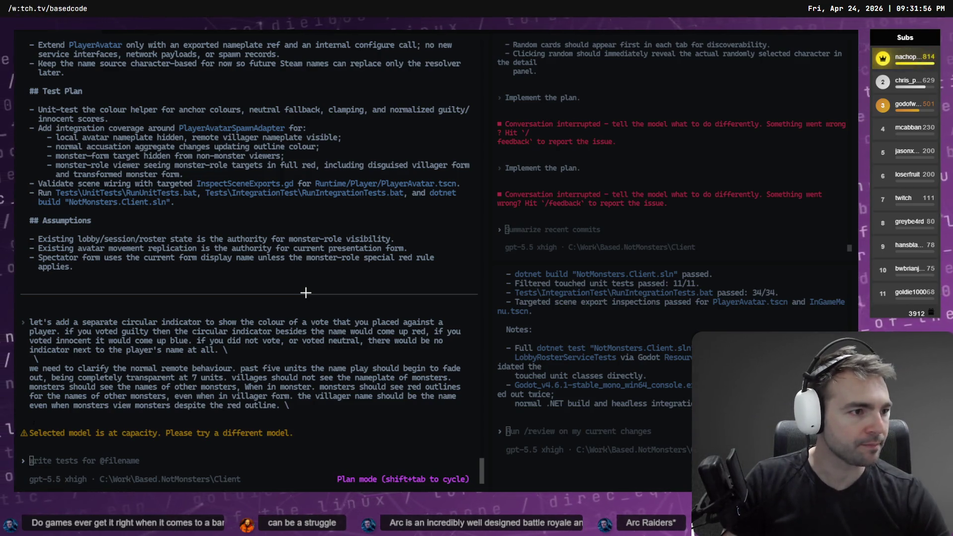
Step: Switch to the Godot editor and open a File Explorer window
{"action": "key", "text": "alt+Tab"}
{"action": "key", "text": "super+e"}
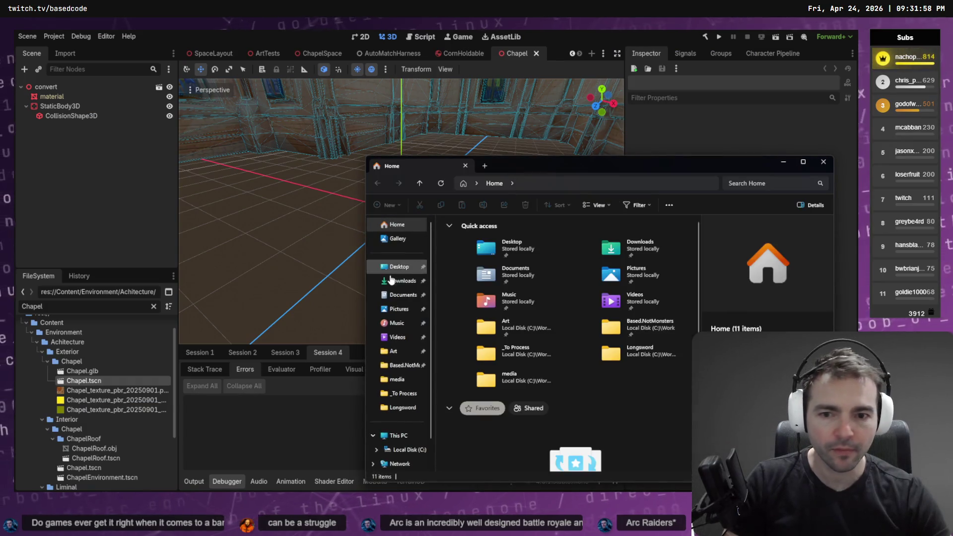
Step: Move the downloaded zip into _To Process and name it Bell.zip
{"action": "left_click", "coordinate": [403, 280]}
{"action": "left_click", "coordinate": [476, 246]}
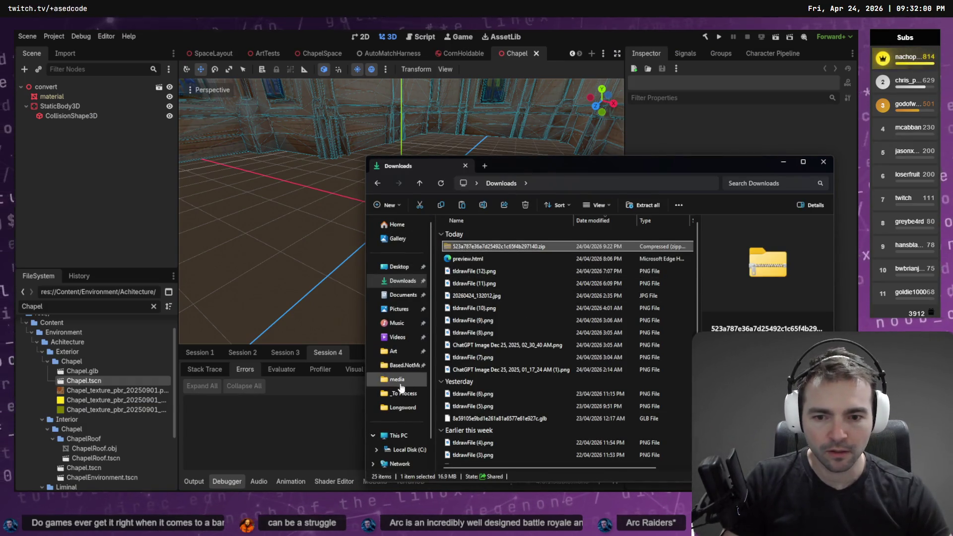
{"action": "left_click", "coordinate": [422, 394]}
{"action": "type", "text": "Bell.zip"}
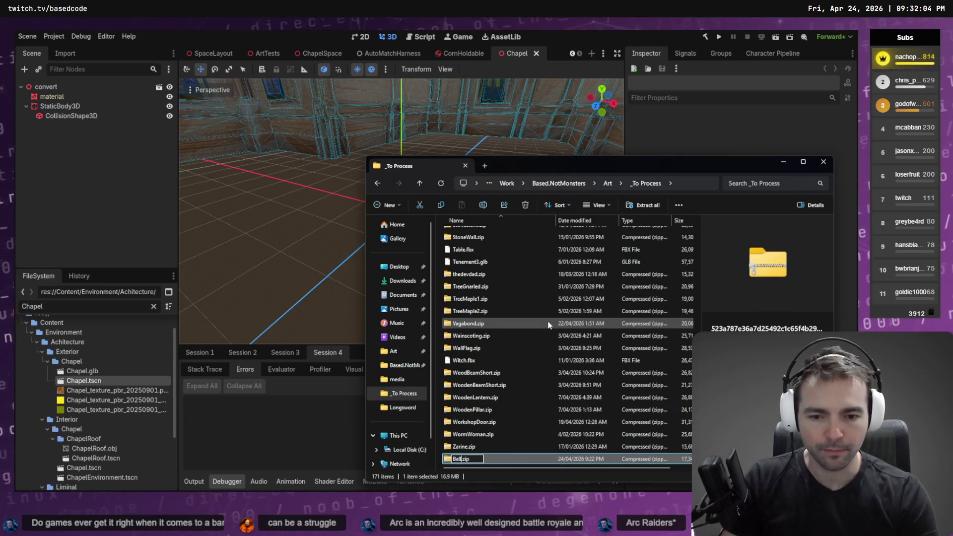
{"action": "key", "text": "Return"}
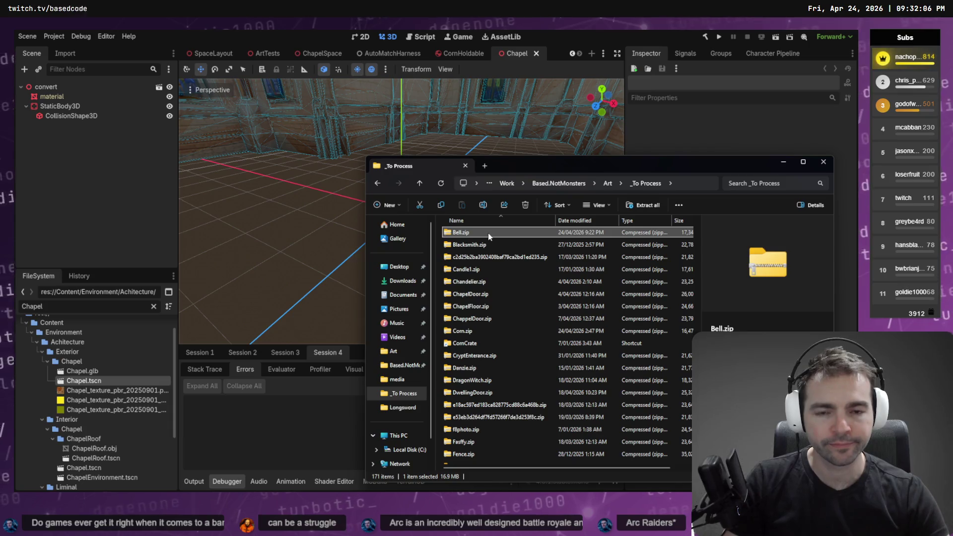
{"action": "right_click", "coordinate": [488, 235]}
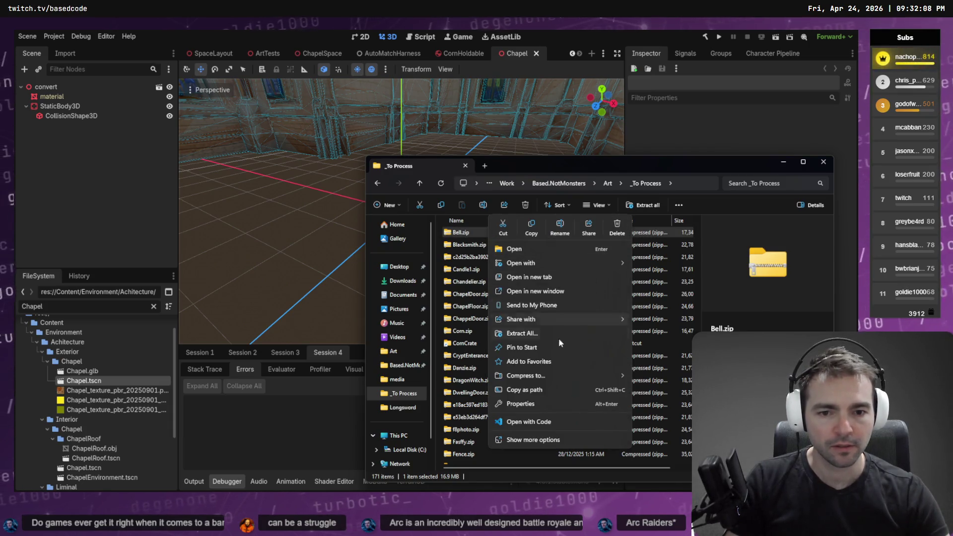
{"action": "left_click", "coordinate": [561, 228]}
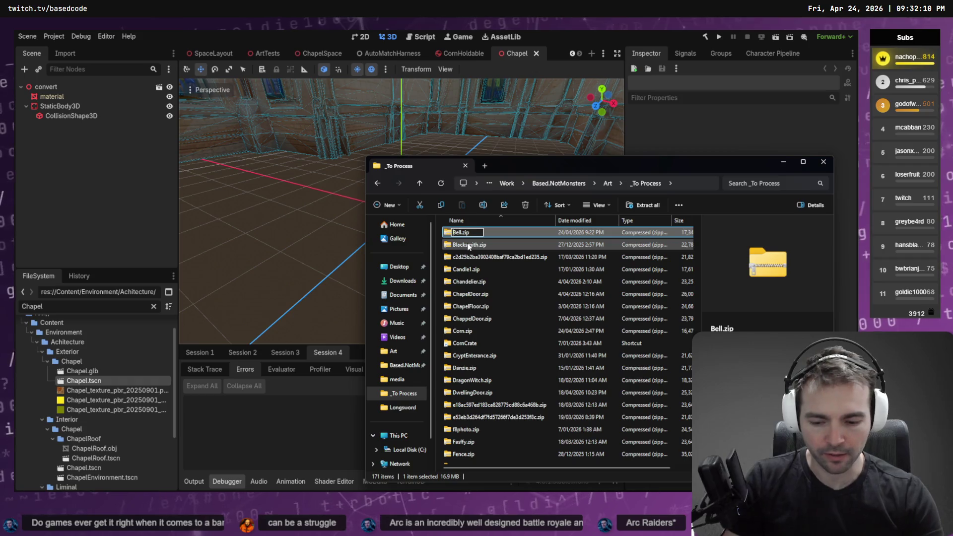
{"action": "key", "text": "Return"}
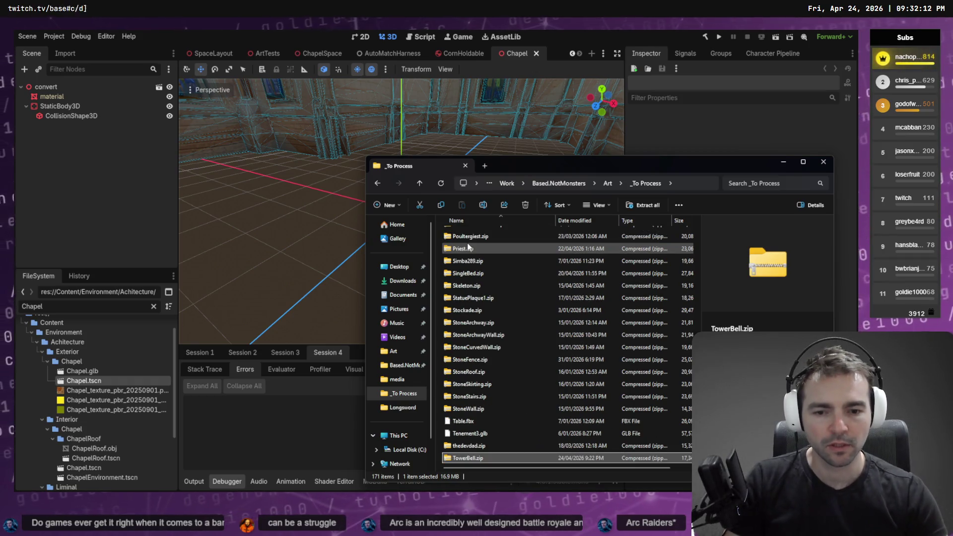
{"action": "key", "text": "Return"}
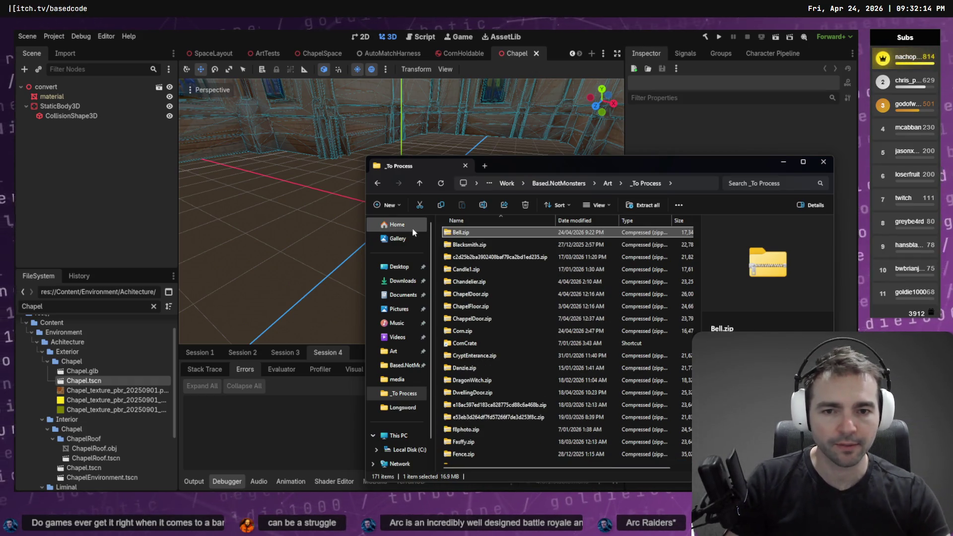
{"action": "mouse_move", "coordinate": [462, 232]}
{"action": "left_mouse_down"}
{"action": "mouse_move", "coordinate": [570, 248]}
{"action": "mouse_move", "coordinate": [618, 246]}
{"action": "mouse_move", "coordinate": [621, 235]}
{"action": "left_mouse_up"}
{"action": "key", "text": "Escape"}
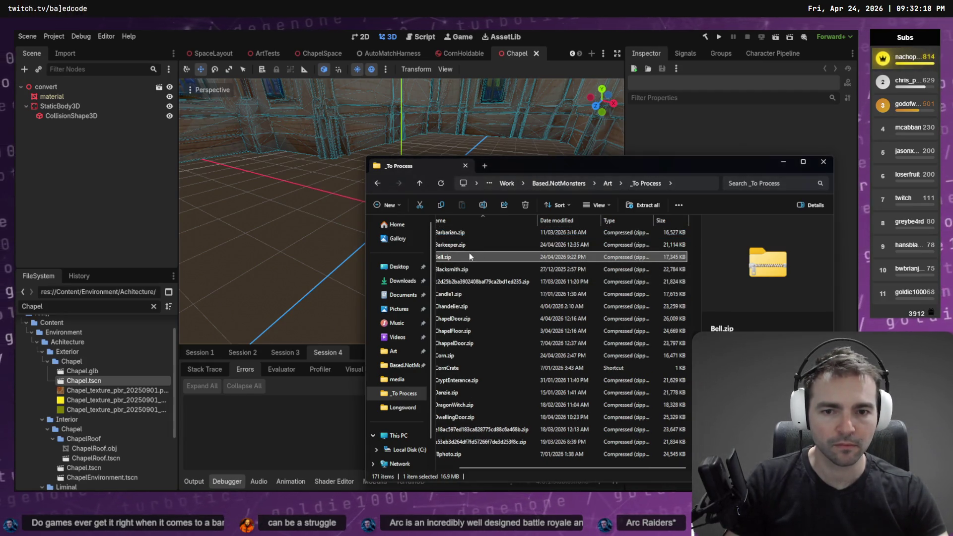
Step: Extract Bell.zip and rename the extracted mesh to Bell.obj
{"action": "right_click", "coordinate": [472, 257]}
{"action": "left_click", "coordinate": [526, 335]}
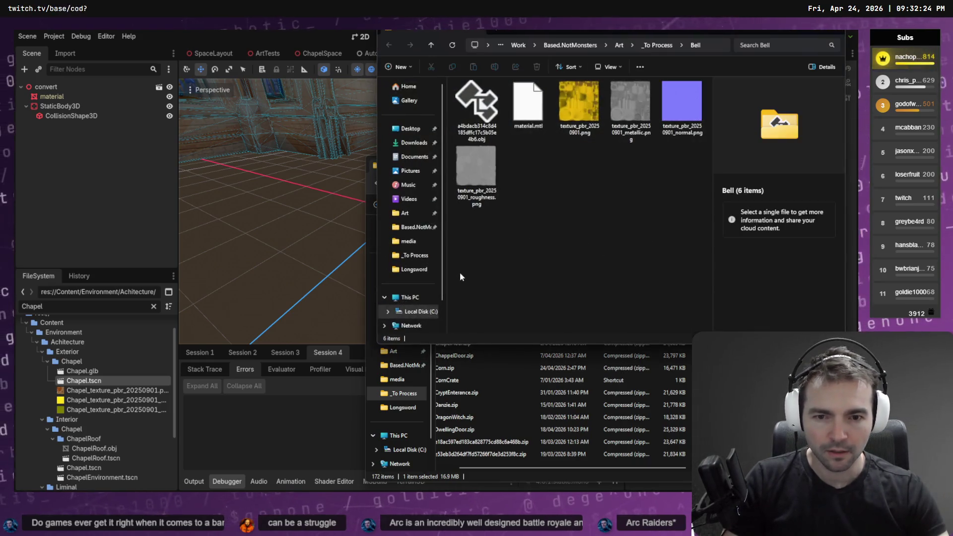
{"action": "left_click", "coordinate": [477, 106]}
{"action": "type", "text": "Bell"}
{"action": "key", "text": "Return"}
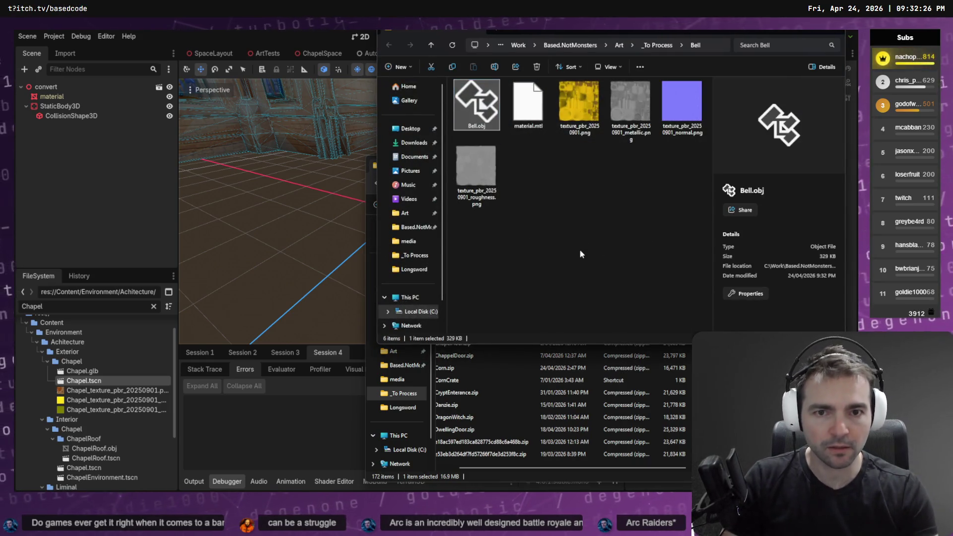
Step: Move Bell.zip from _To Process into the extracted Bell folder
{"action": "key", "text": "alt+Tab"}
{"action": "key", "text": "ctrl+x"}
{"action": "key", "text": "alt+Tab"}
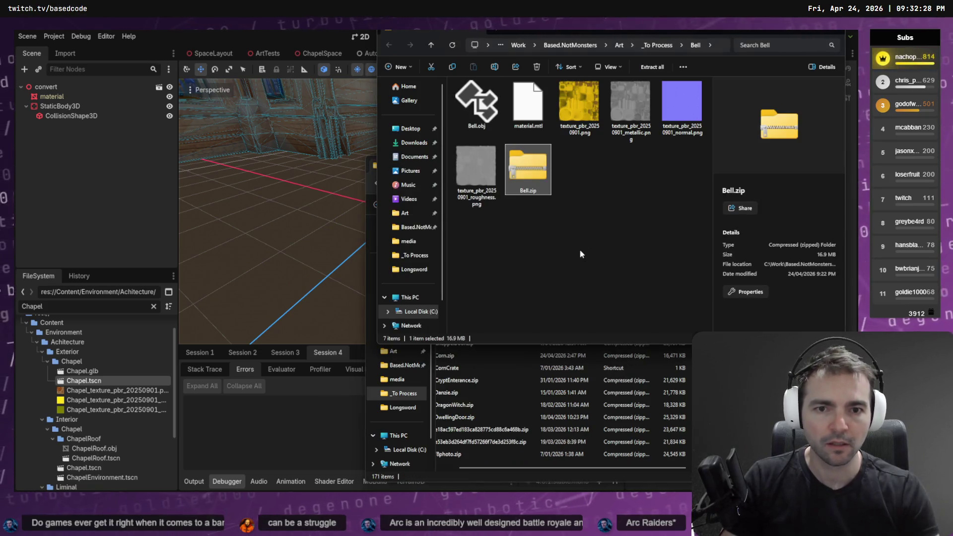
{"action": "key", "text": "ctrl+v"}
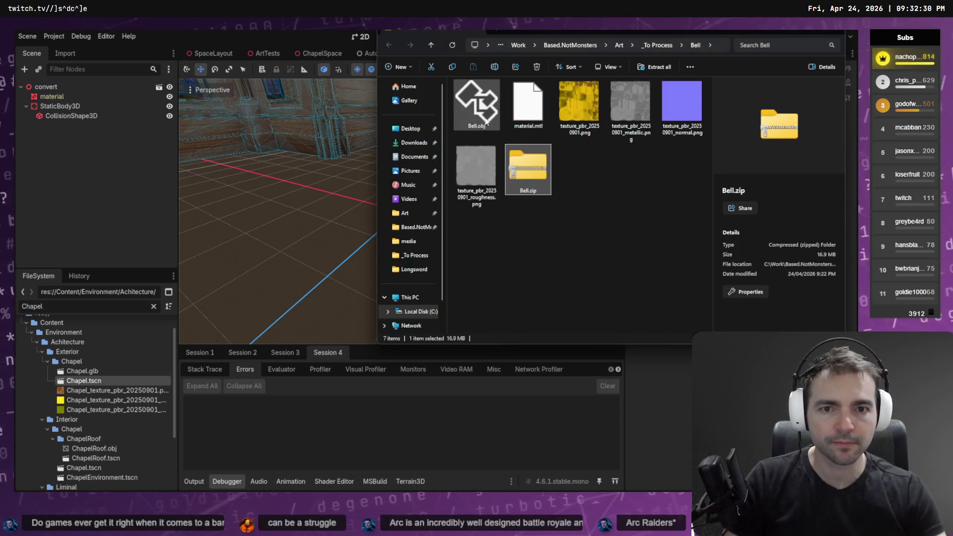
Step: Drag Bell.obj, its material and textures into Godot's FileSystem, clearing the Chapel filter
{"action": "left_click", "coordinate": [486, 117]}
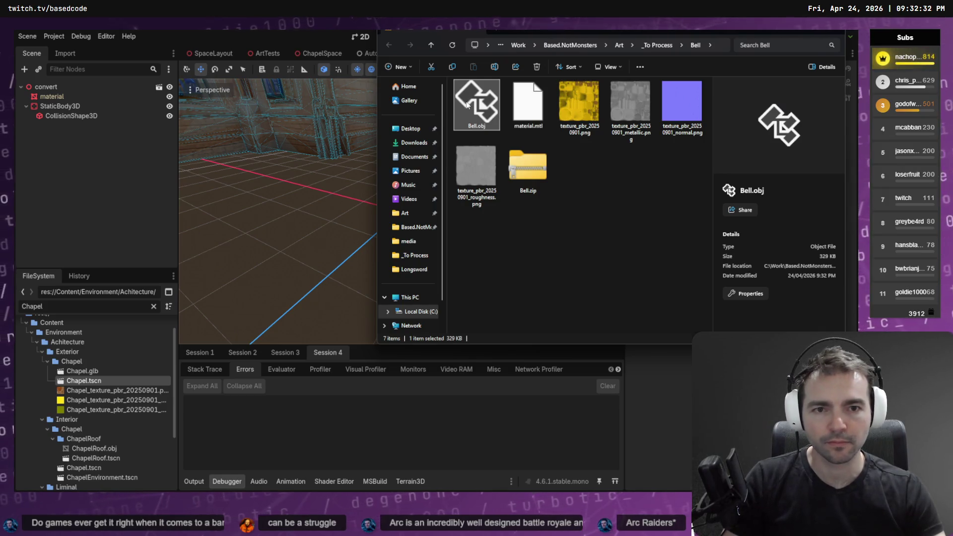
{"action": "key", "text": "shift+Down"}
{"action": "mouse_move", "coordinate": [476, 118]}
{"action": "left_mouse_down"}
{"action": "mouse_move", "coordinate": [75, 325]}
{"action": "mouse_move", "coordinate": [65, 381]}
{"action": "left_mouse_up"}
{"action": "left_click", "coordinate": [46, 381]}
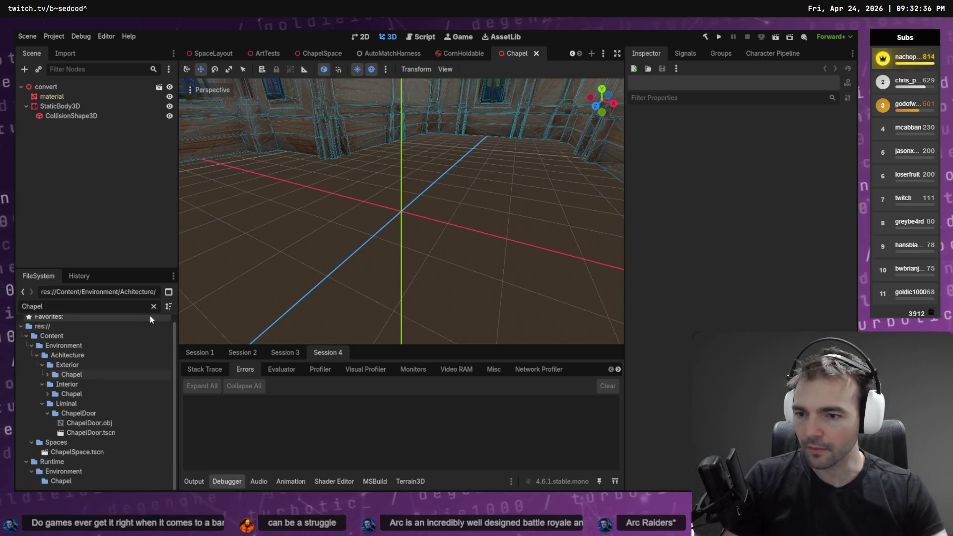
Step: Show the full project tree and collapse the Chapel and Exterior folders
{"action": "left_click", "coordinate": [154, 307]}
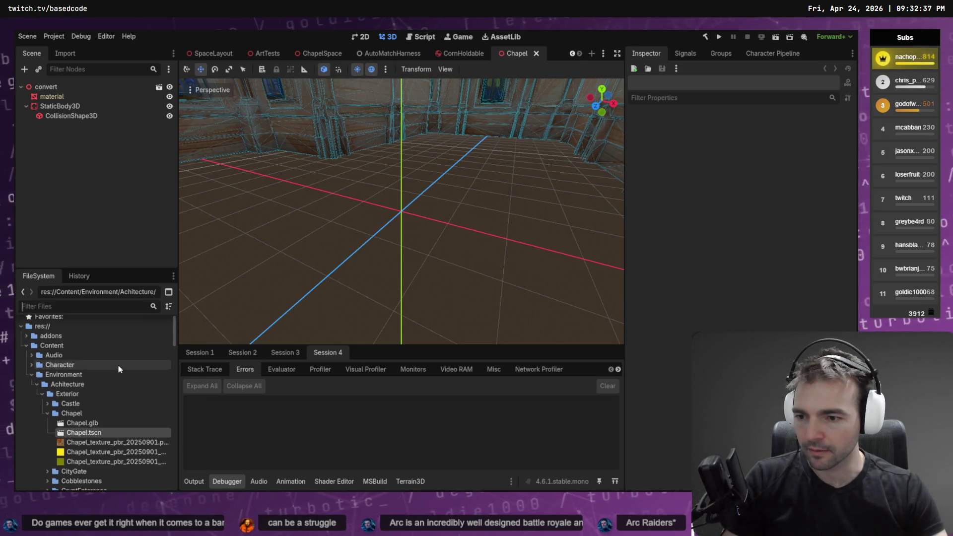
{"action": "left_click", "coordinate": [47, 413]}
{"action": "scroll", "coordinate": [50, 418], "scroll_direction": "down", "scroll_amount": 2}
{"action": "scroll", "coordinate": [48, 417], "scroll_direction": "down", "scroll_amount": 5}
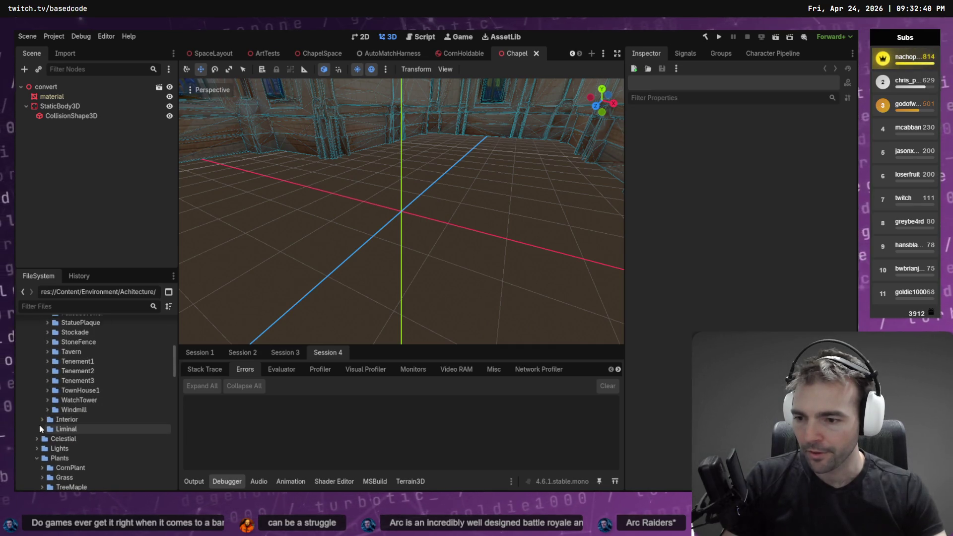
{"action": "scroll", "coordinate": [46, 419], "scroll_direction": "up", "scroll_amount": 7}
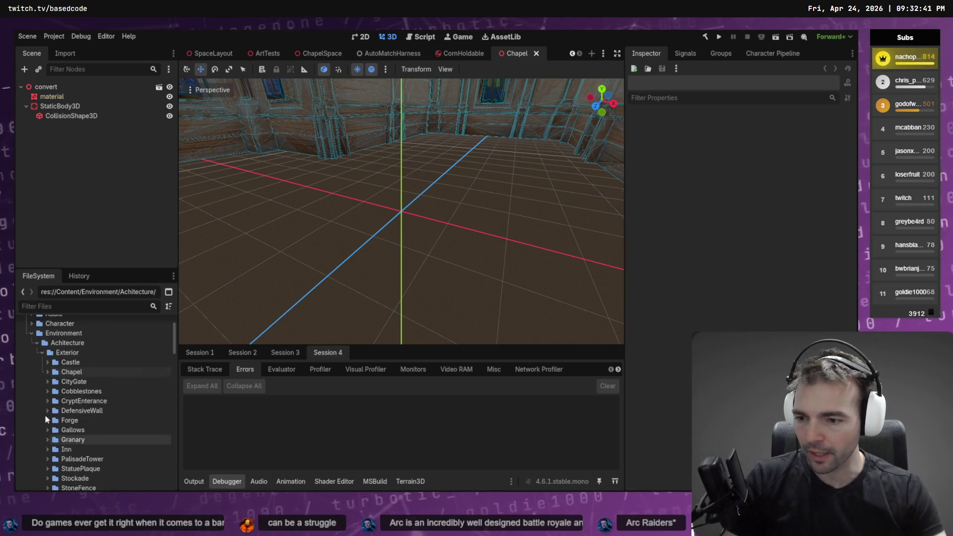
{"action": "left_click", "coordinate": [40, 353]}
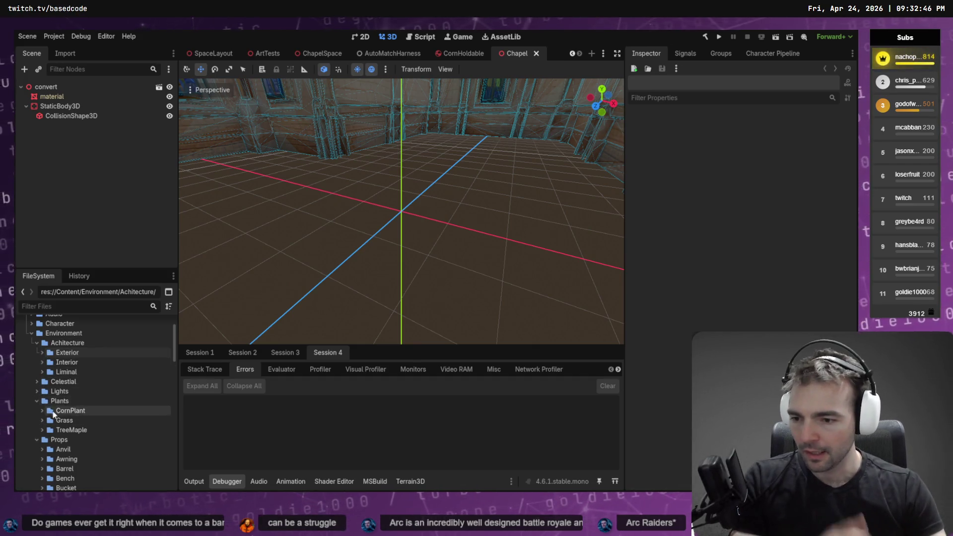
{"action": "scroll", "coordinate": [59, 395], "scroll_direction": "down", "scroll_amount": 3}
Step: Create a new folder named Bell inside Props
{"action": "right_click", "coordinate": [87, 378]}
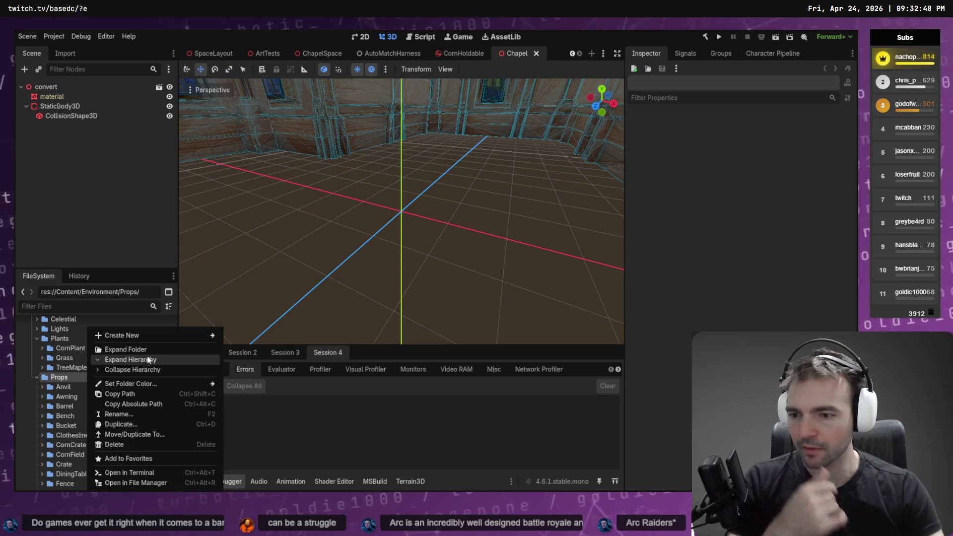
{"action": "mouse_move", "coordinate": [159, 334]}
{"action": "left_click", "coordinate": [273, 338]}
{"action": "type", "text": "Bell"}
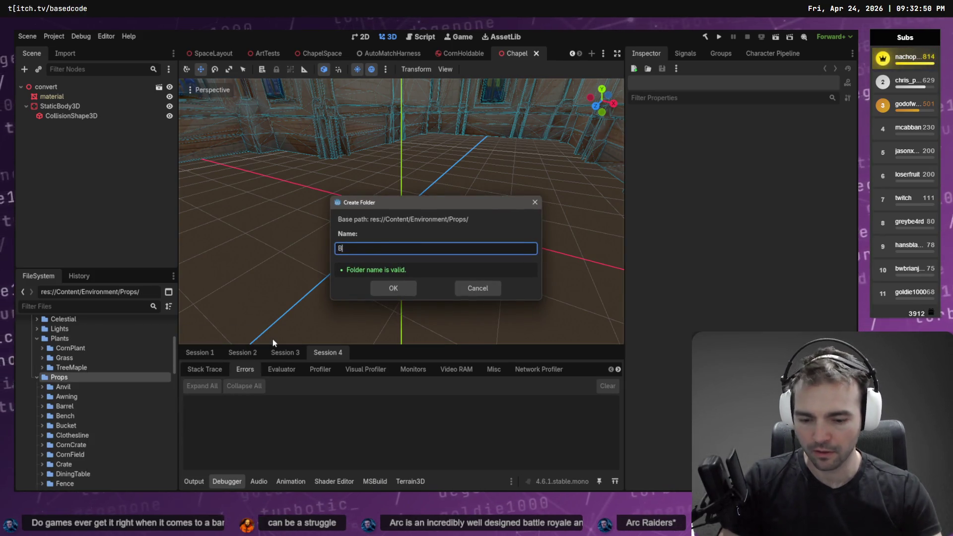
{"action": "key", "text": "Return"}
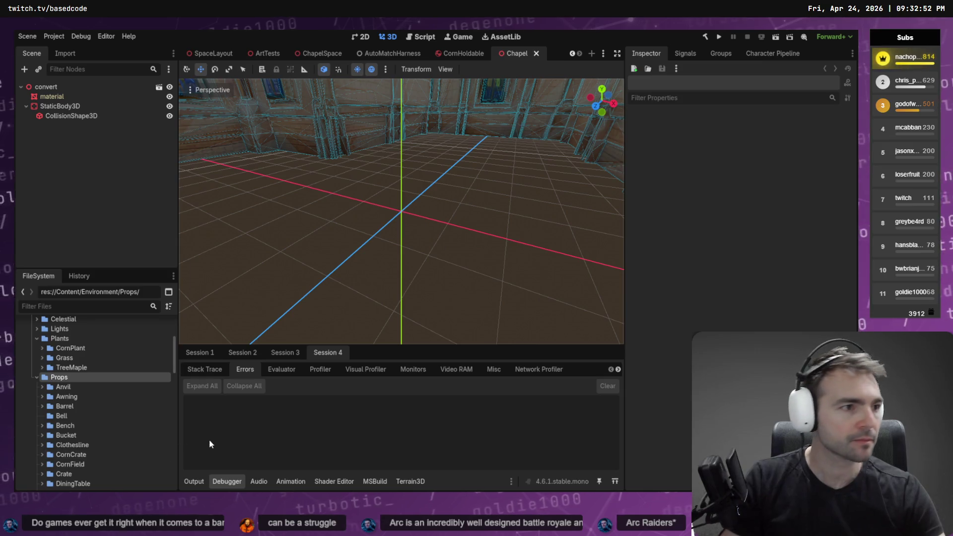
Step: Bring the bell files into the Bell folder and close File Explorer
{"action": "key", "text": "alt+Tab"}
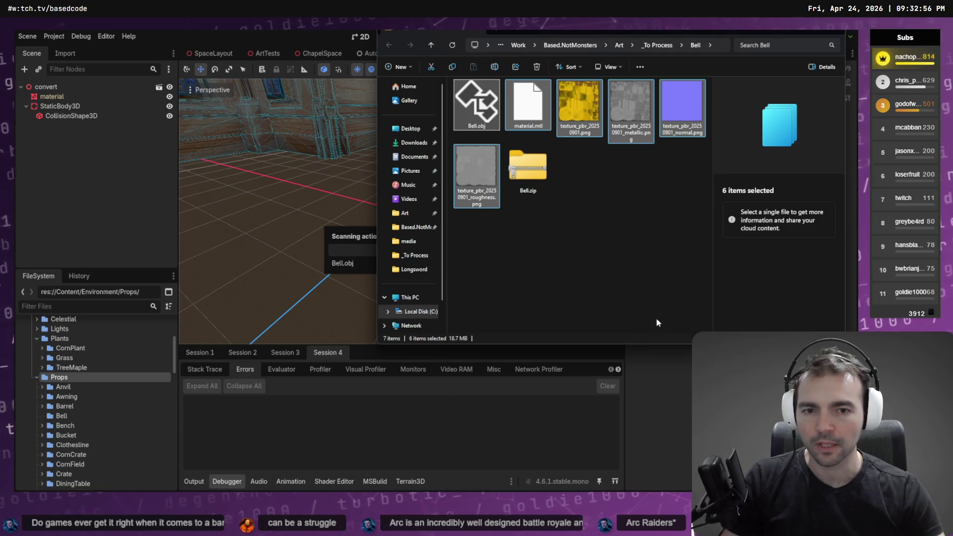
{"action": "left_click", "coordinate": [612, 279]}
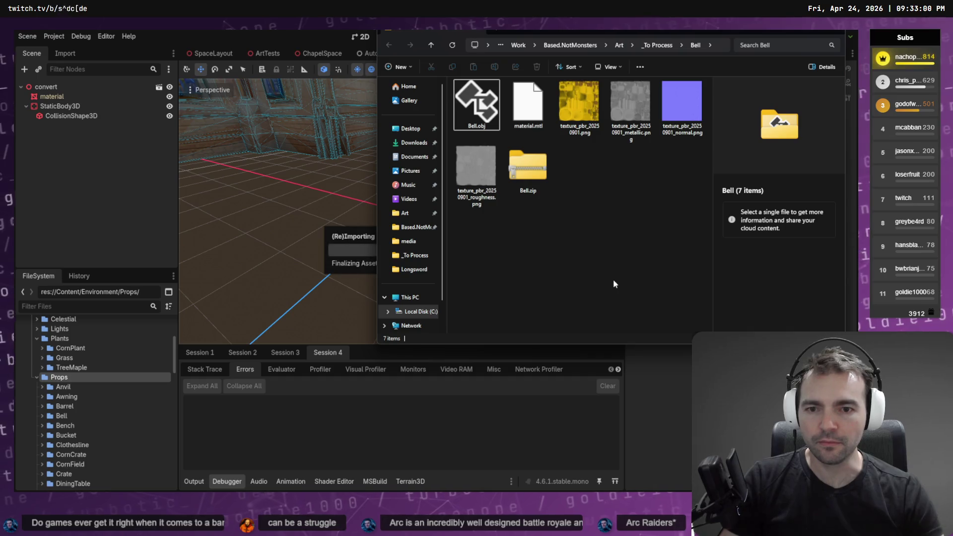
{"action": "key", "text": "ctrl+w"}
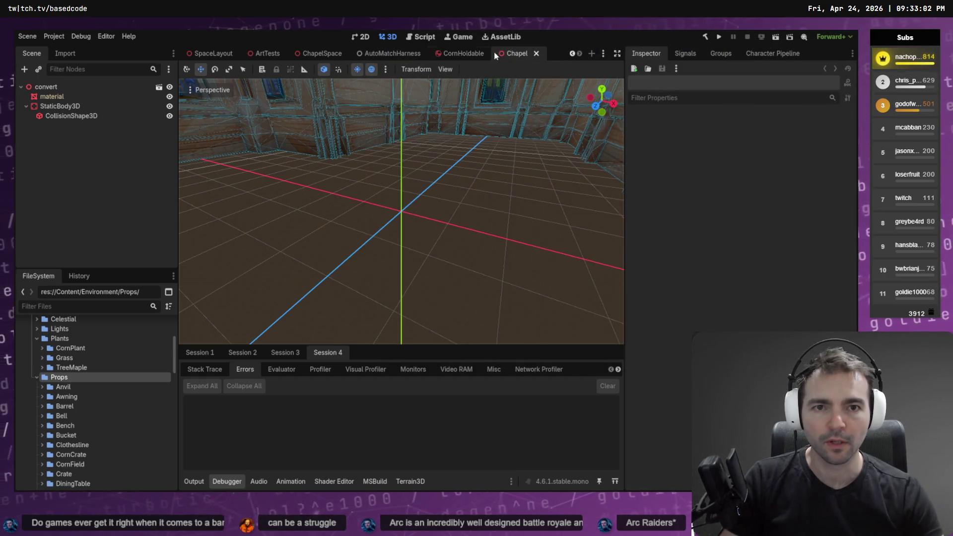
{"action": "scroll", "coordinate": [432, 223], "scroll_direction": "up", "scroll_amount": 2}
Step: Expand the Bell folder and drop Bell.obj into the Chapel scene
{"action": "scroll", "coordinate": [401, 211], "scroll_direction": "down", "scroll_amount": 5}
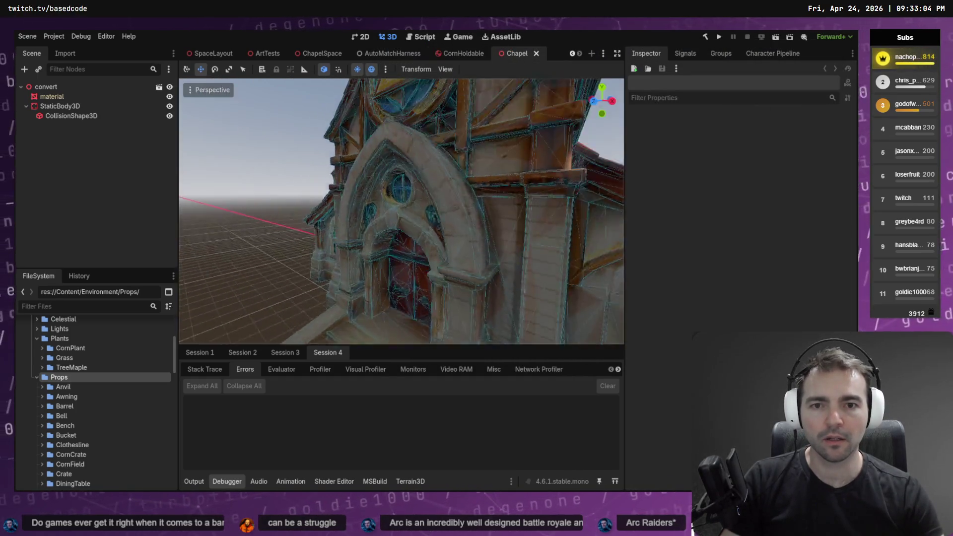
{"action": "scroll", "coordinate": [402, 211], "scroll_direction": "down", "scroll_amount": 3}
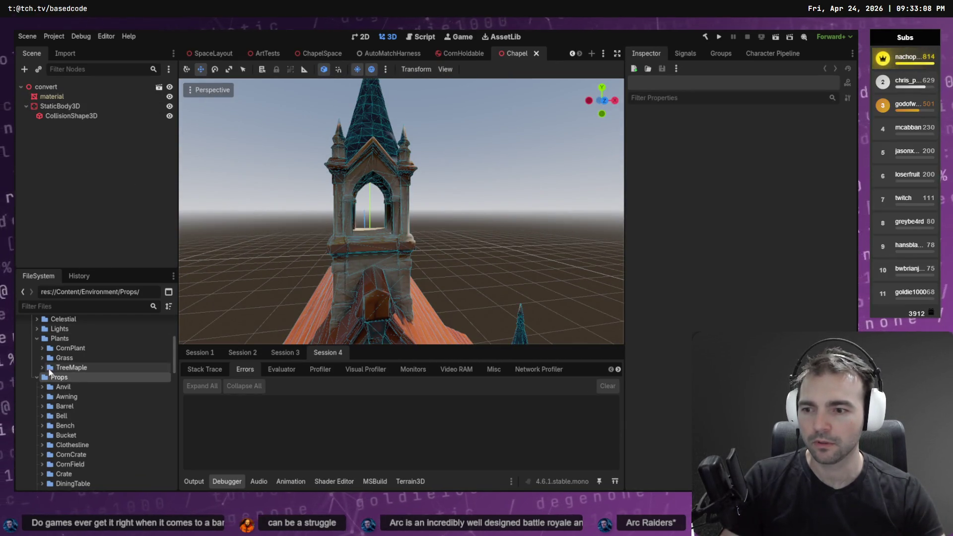
{"action": "left_click", "coordinate": [43, 420]}
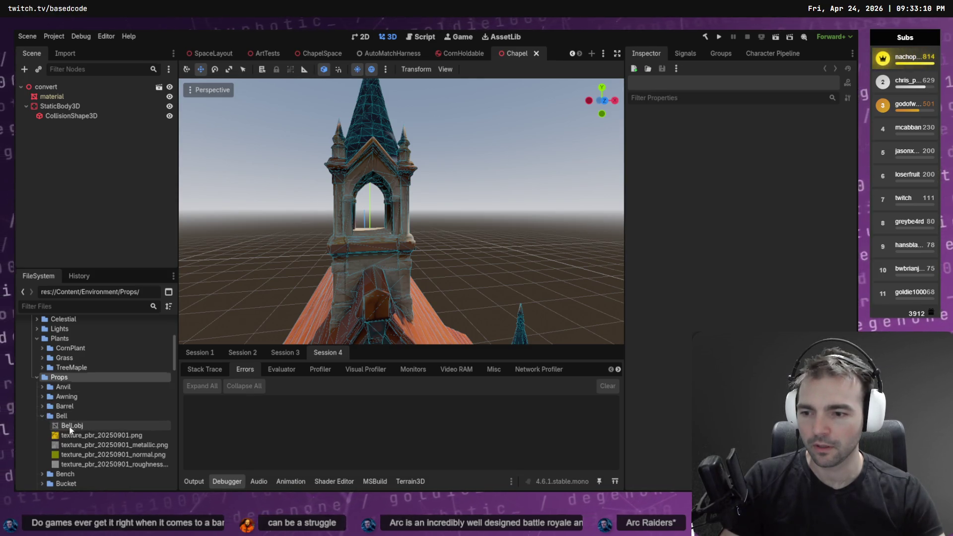
{"action": "mouse_move", "coordinate": [67, 426]}
{"action": "left_mouse_down"}
{"action": "mouse_move", "coordinate": [95, 112]}
{"action": "mouse_move", "coordinate": [73, 108]}
{"action": "left_mouse_up"}
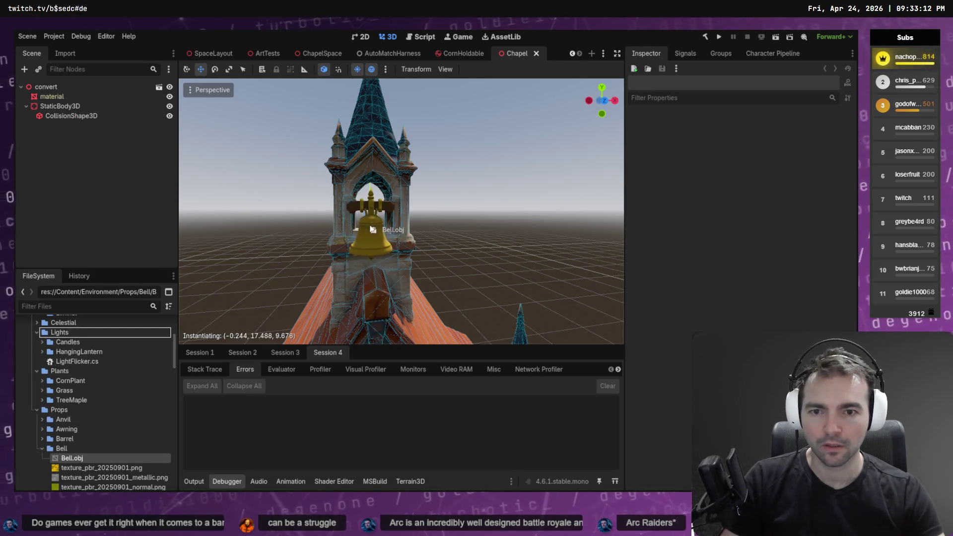
Step: Move the bell along Z into the tower and raise it inside the arch
{"action": "left_click_drag", "start_coordinate": [413, 217], "coordinate": [413, 216]}
{"action": "left_click_drag", "start_coordinate": [479, 215], "coordinate": [335, 204]}
{"action": "key", "text": "f"}
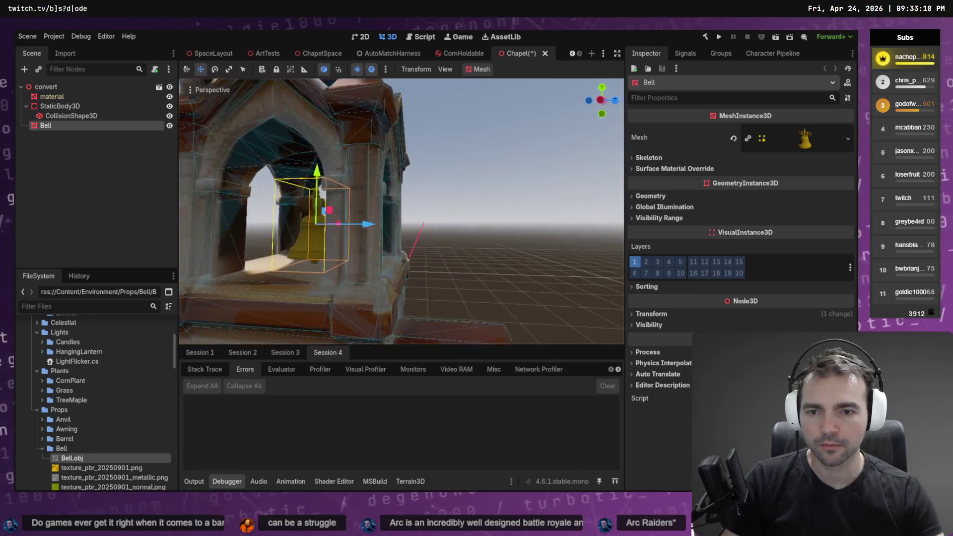
{"action": "mouse_move", "coordinate": [354, 180]}
{"action": "left_mouse_down"}
{"action": "mouse_move", "coordinate": [363, 85]}
{"action": "mouse_move", "coordinate": [366, 108]}
{"action": "left_mouse_up"}
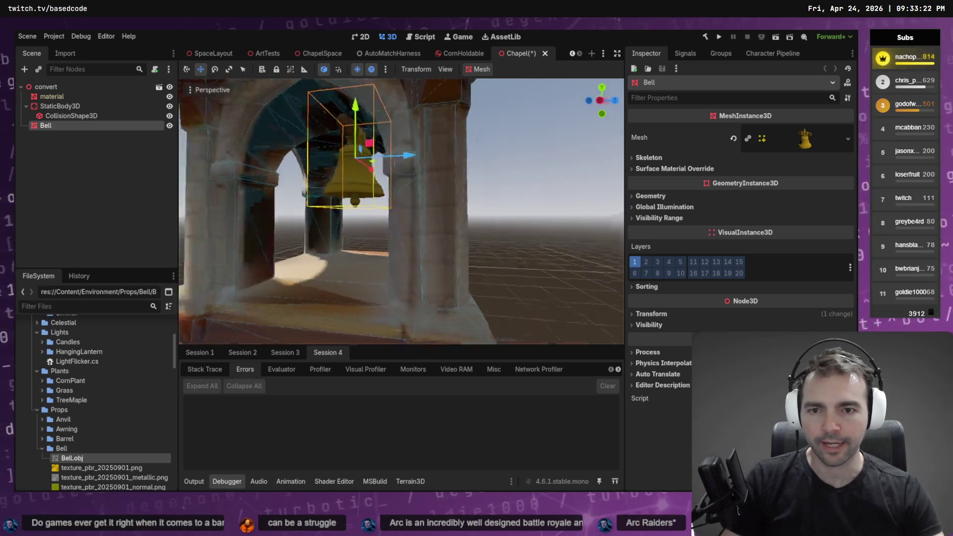
{"action": "left_click_drag", "start_coordinate": [402, 209], "coordinate": [372, 208]}
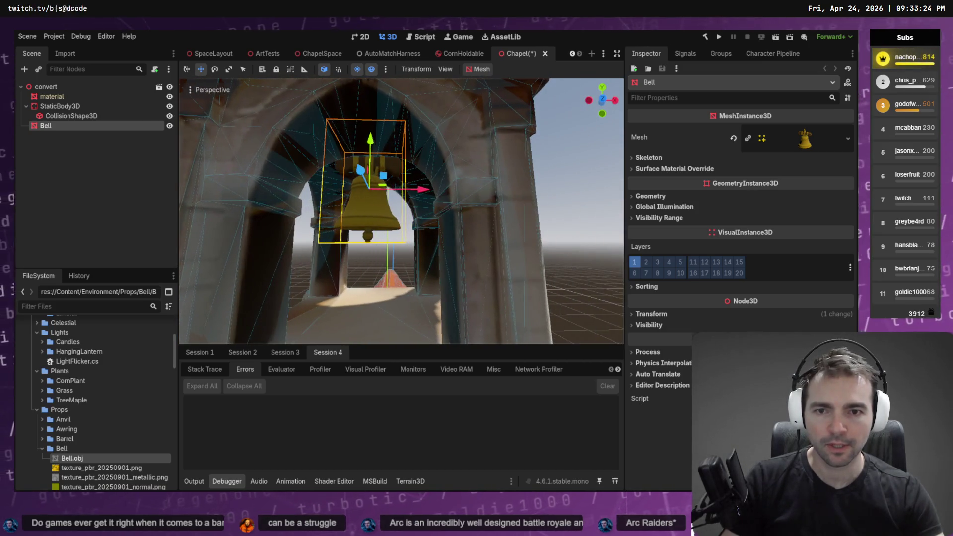
{"action": "left_click_drag", "start_coordinate": [382, 138], "coordinate": [383, 134]}
{"action": "left_click", "coordinate": [576, 151]}
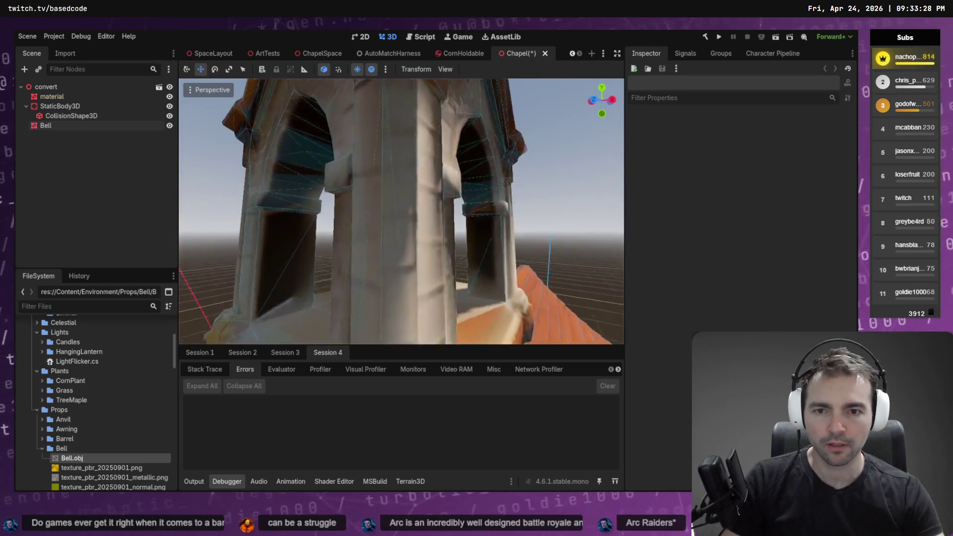
{"action": "left_click_drag", "start_coordinate": [576, 151], "coordinate": [573, 156]}
Step: Reselect the bell, switch to the rotate tool and frame it
{"action": "left_click", "coordinate": [419, 237]}
{"action": "key", "text": "e"}
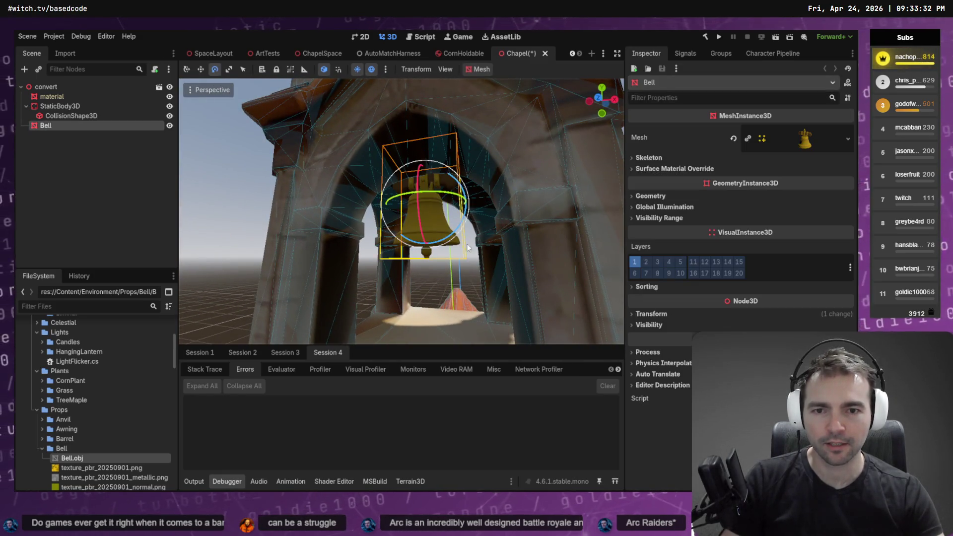
{"action": "key", "text": "f"}
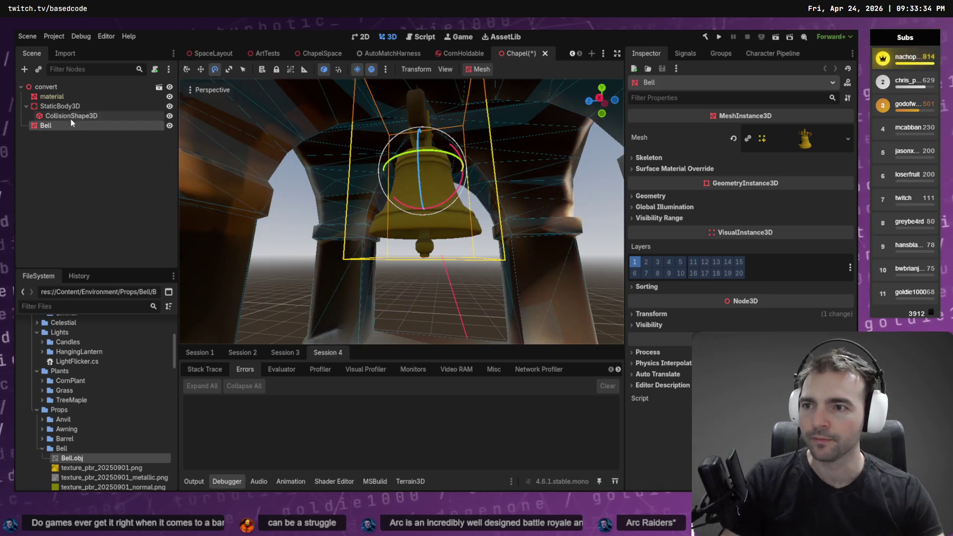
{"action": "right_click", "coordinate": [68, 95]}
Step: Add a Node3D child under the convert root node
{"action": "right_click", "coordinate": [40, 87]}
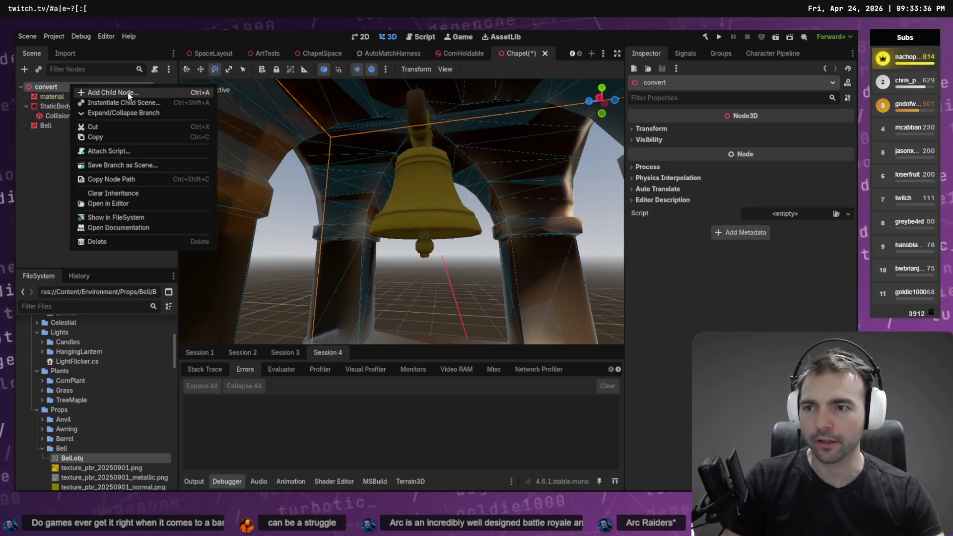
{"action": "left_click", "coordinate": [100, 92]}
{"action": "double_click", "coordinate": [346, 111]}
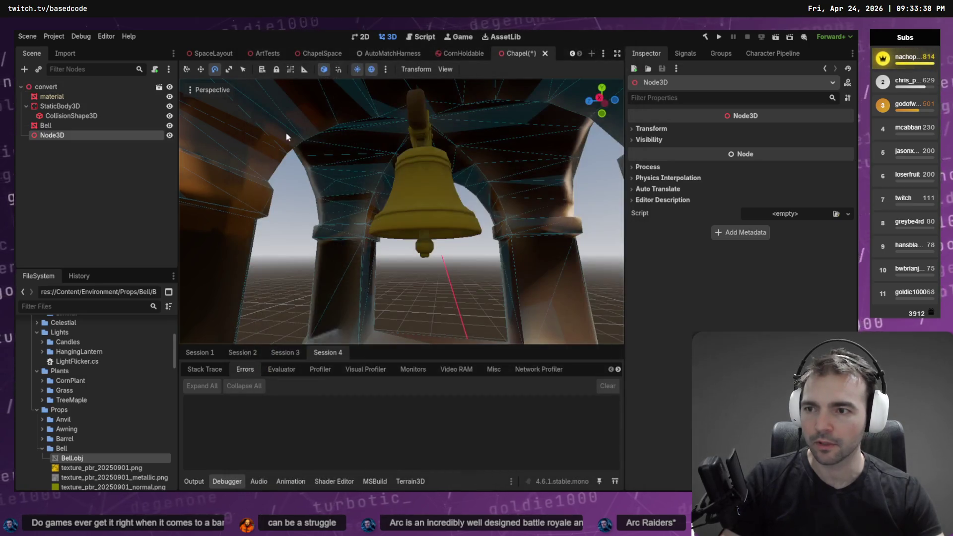
{"action": "left_click_drag", "start_coordinate": [52, 135], "coordinate": [56, 127]}
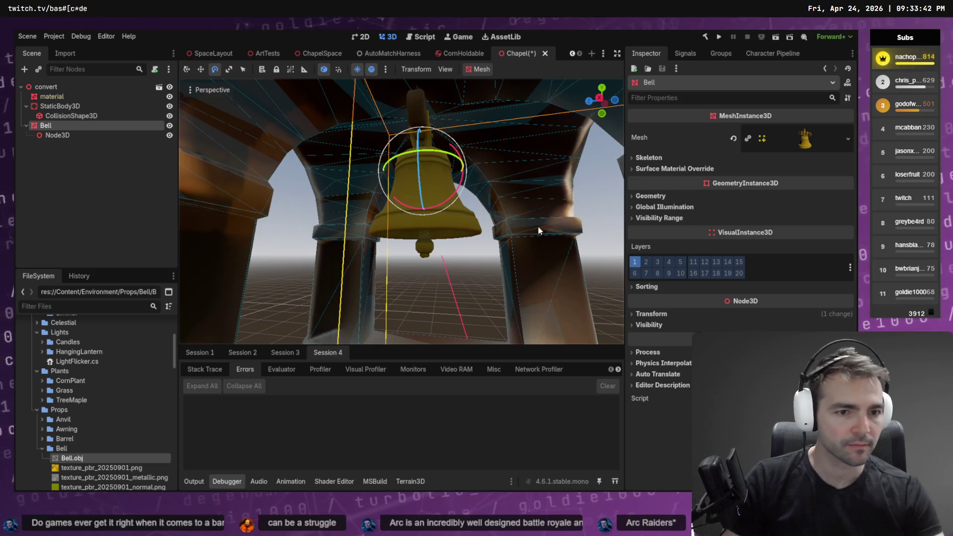
Step: Reset the Node3D's position and reparent the Bell beneath it as a pivot
{"action": "key", "text": "Down"}
{"action": "left_click", "coordinate": [651, 128]}
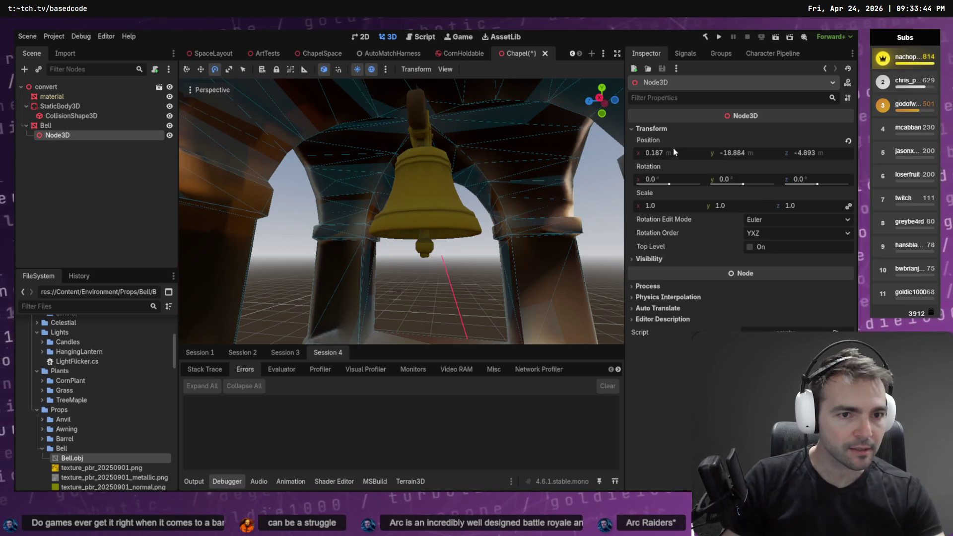
{"action": "left_click", "coordinate": [673, 152]}
{"action": "key", "text": "Tab"}
{"action": "key", "text": "Tab"}
{"action": "key", "text": "Tab"}
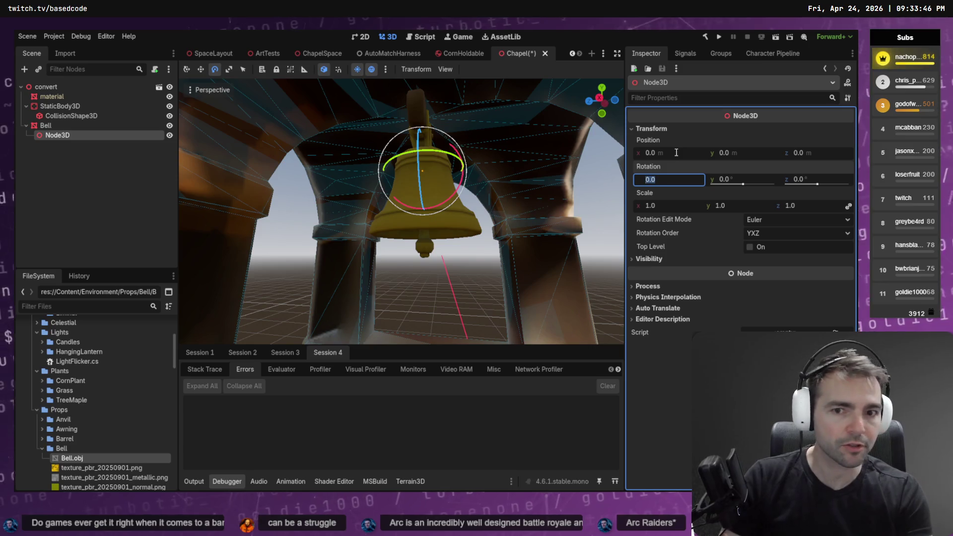
{"action": "key", "text": "Escape"}
{"action": "key", "text": "Up"}
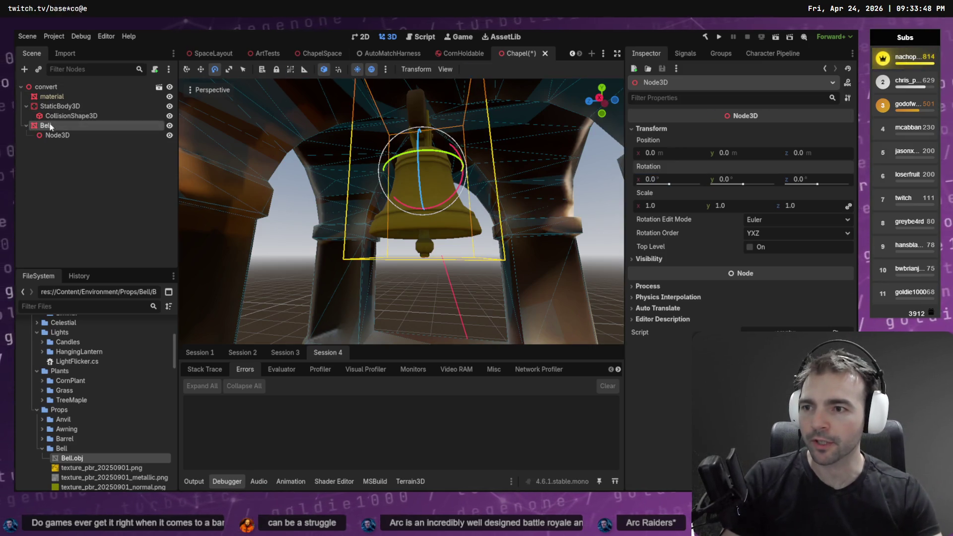
{"action": "mouse_move", "coordinate": [51, 135]}
{"action": "left_mouse_down"}
{"action": "mouse_move", "coordinate": [70, 185]}
{"action": "mouse_move", "coordinate": [23, 103]}
{"action": "mouse_move", "coordinate": [58, 141]}
{"action": "left_mouse_up"}
Step: Lower the bell within its parent and raise the Node3D pivot slightly
{"action": "key", "text": "w"}
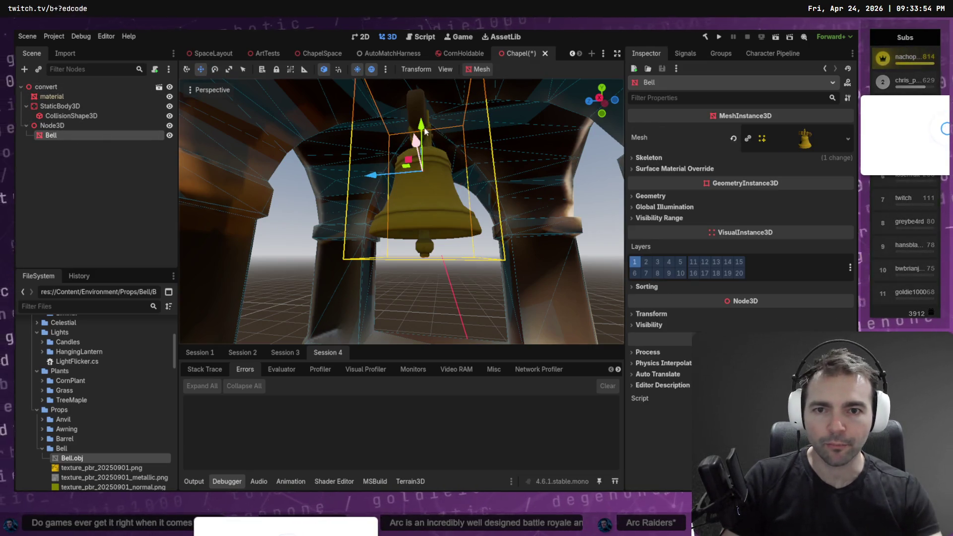
{"action": "left_click_drag", "start_coordinate": [425, 130], "coordinate": [421, 149]}
{"action": "left_click", "coordinate": [78, 124]}
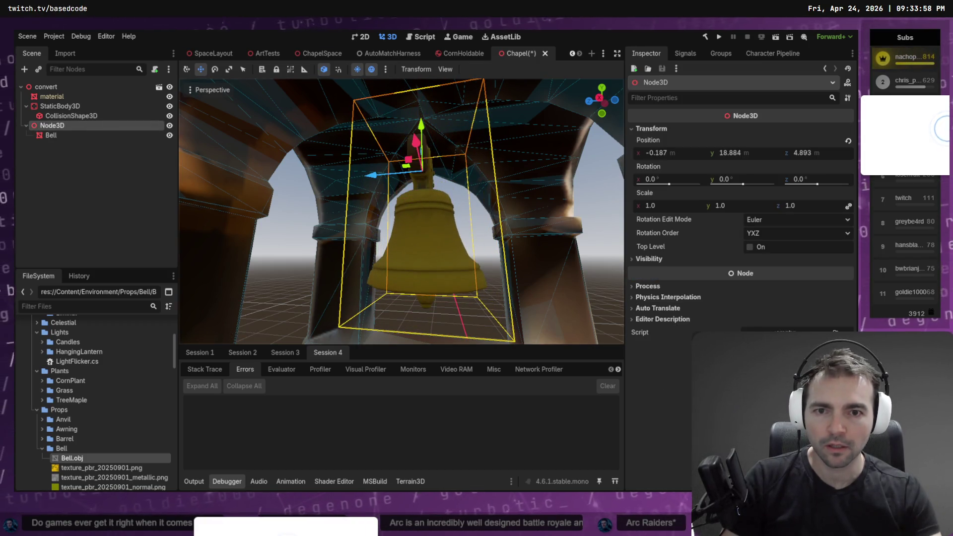
{"action": "key", "text": "f"}
{"action": "left_click_drag", "start_coordinate": [414, 149], "coordinate": [418, 105]}
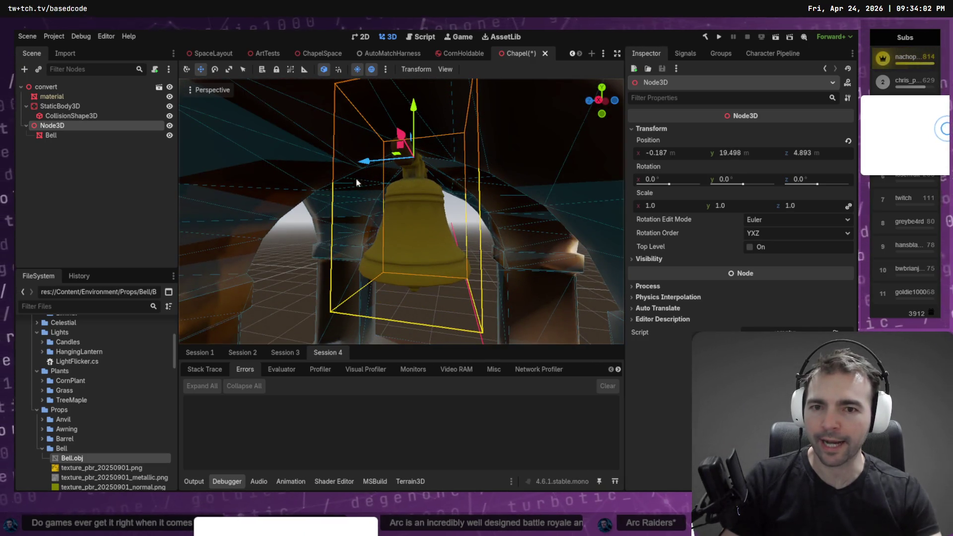
Step: Test rotations on the pivot, settling on -90 degrees around Y
{"action": "key", "text": "e"}
{"action": "mouse_move", "coordinate": [437, 178]}
{"action": "left_mouse_down"}
{"action": "mouse_move", "coordinate": [420, 202]}
{"action": "mouse_move", "coordinate": [437, 192]}
{"action": "mouse_move", "coordinate": [440, 184]}
{"action": "mouse_move", "coordinate": [422, 201]}
{"action": "mouse_move", "coordinate": [449, 139]}
{"action": "mouse_move", "coordinate": [425, 199]}
{"action": "left_mouse_up"}
{"action": "key", "text": "ctrl+z"}
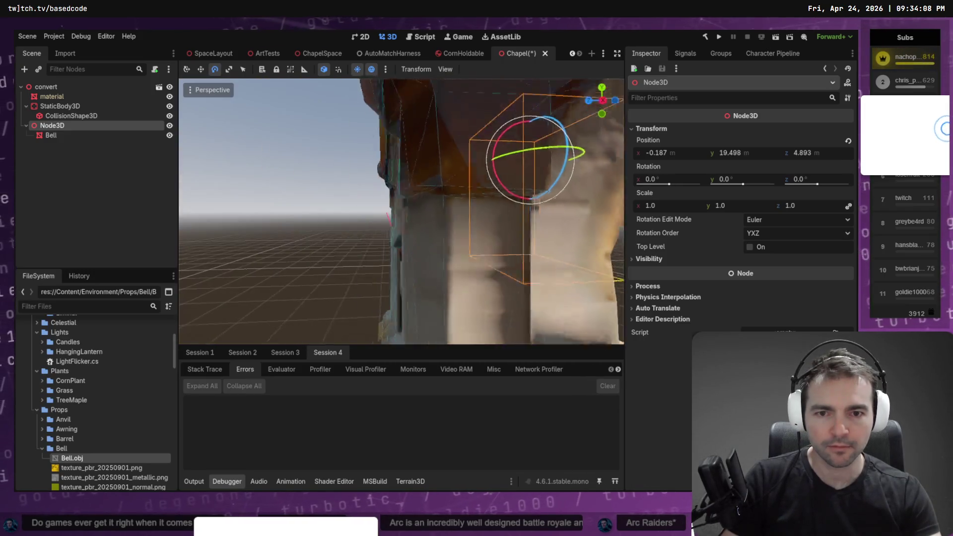
{"action": "key", "text": "f"}
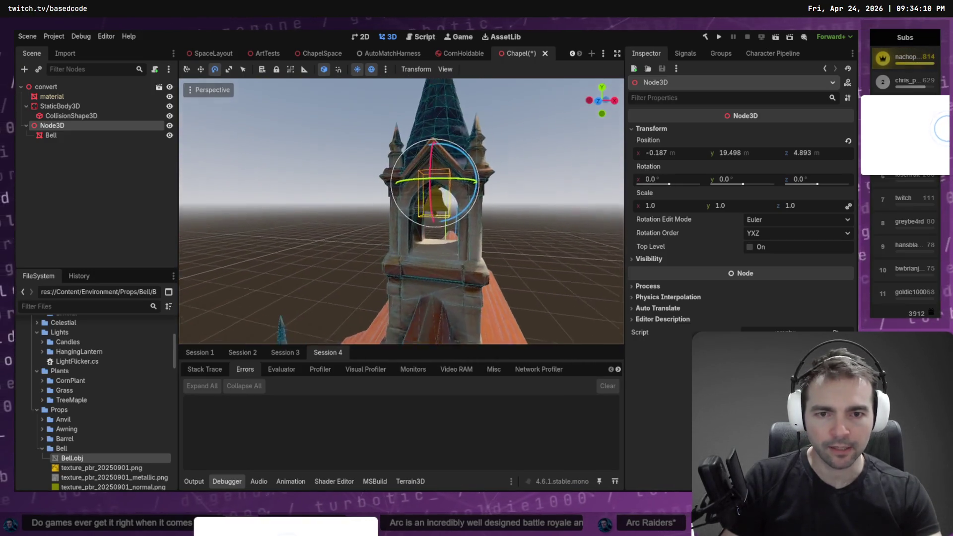
{"action": "scroll", "coordinate": [469, 182], "scroll_direction": "up", "scroll_amount": 3}
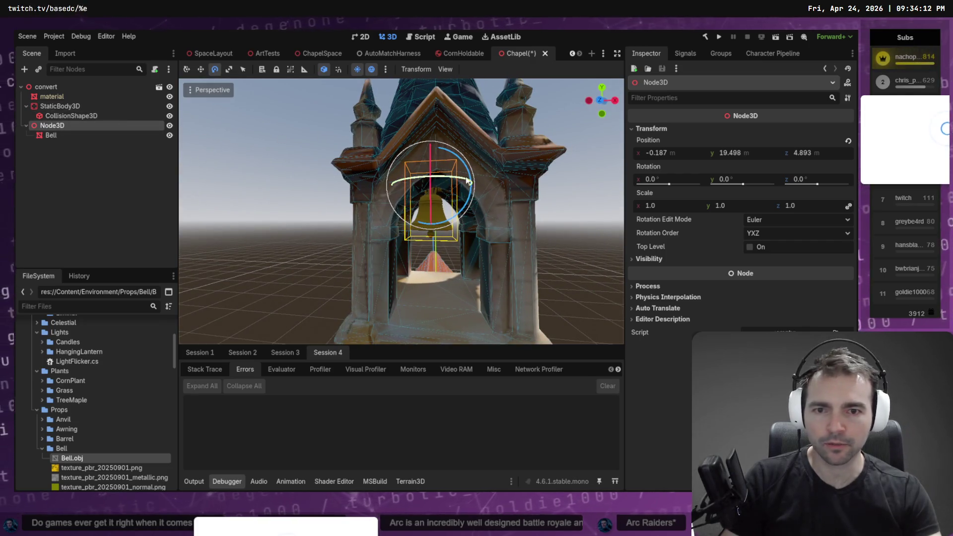
{"action": "left_click_drag", "start_coordinate": [468, 182], "coordinate": [427, 179]}
{"action": "right_click", "coordinate": [428, 179]}
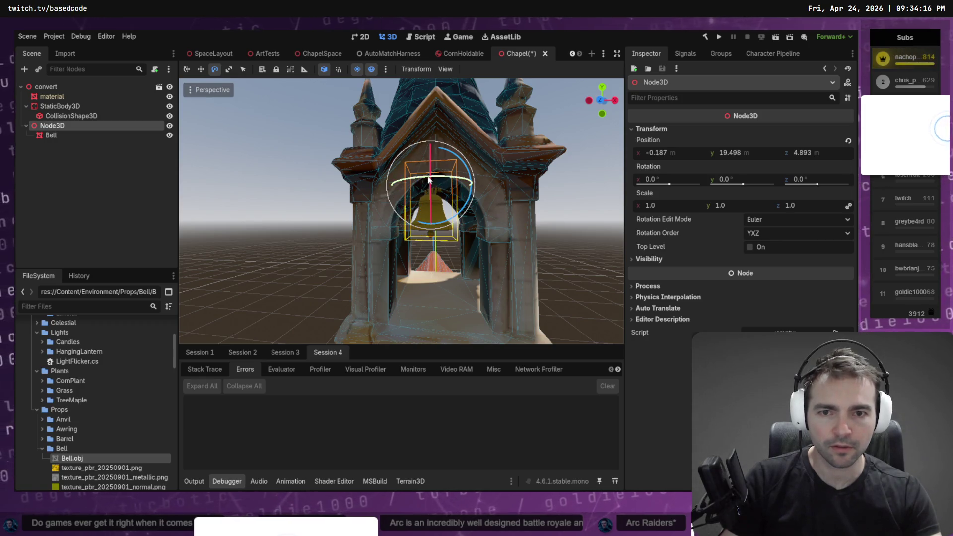
{"action": "left_click_drag", "start_coordinate": [447, 177], "coordinate": [392, 187]}
Step: Swing the bell about 45 degrees each way, then save the Chapel scene
{"action": "key", "text": "w"}
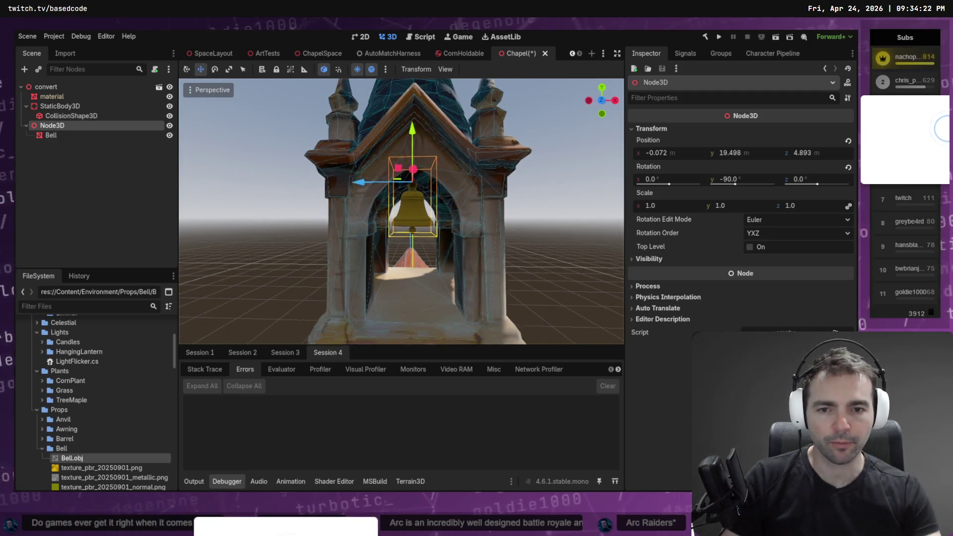
{"action": "scroll", "coordinate": [401, 211], "scroll_direction": "down", "scroll_amount": 5}
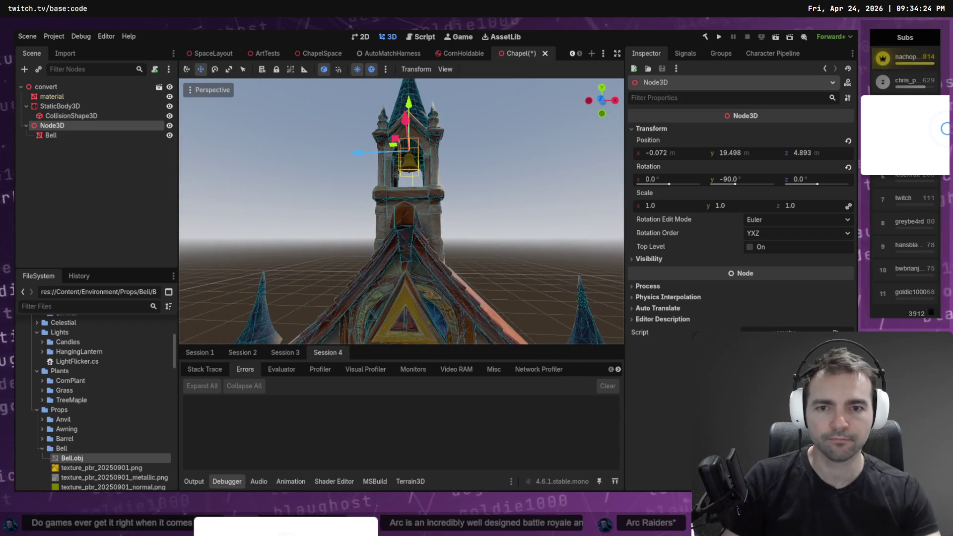
{"action": "key", "text": "e"}
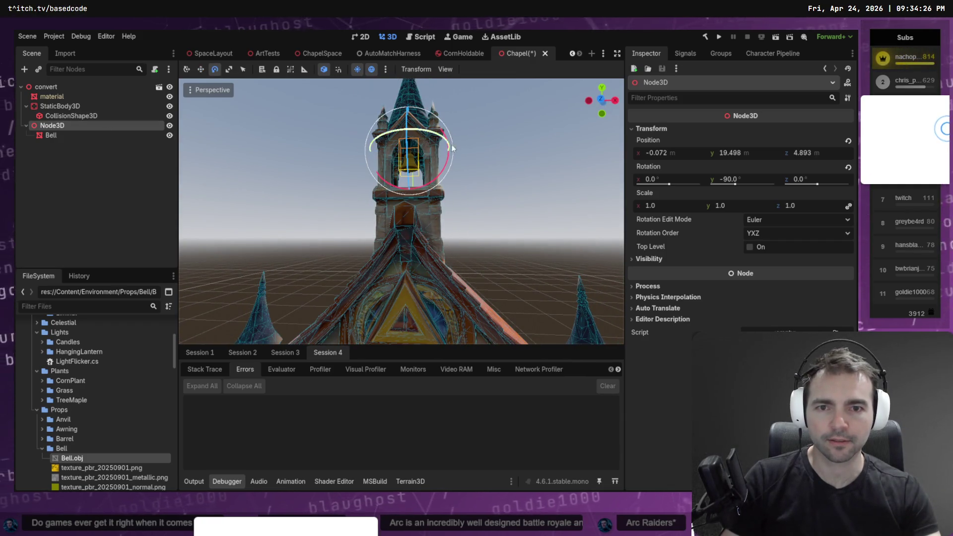
{"action": "mouse_move", "coordinate": [448, 162]}
{"action": "left_mouse_down"}
{"action": "mouse_move", "coordinate": [464, 112]}
{"action": "mouse_move", "coordinate": [433, 179]}
{"action": "mouse_move", "coordinate": [461, 114]}
{"action": "mouse_move", "coordinate": [452, 164]}
{"action": "mouse_move", "coordinate": [457, 109]}
{"action": "mouse_move", "coordinate": [454, 175]}
{"action": "left_mouse_up"}
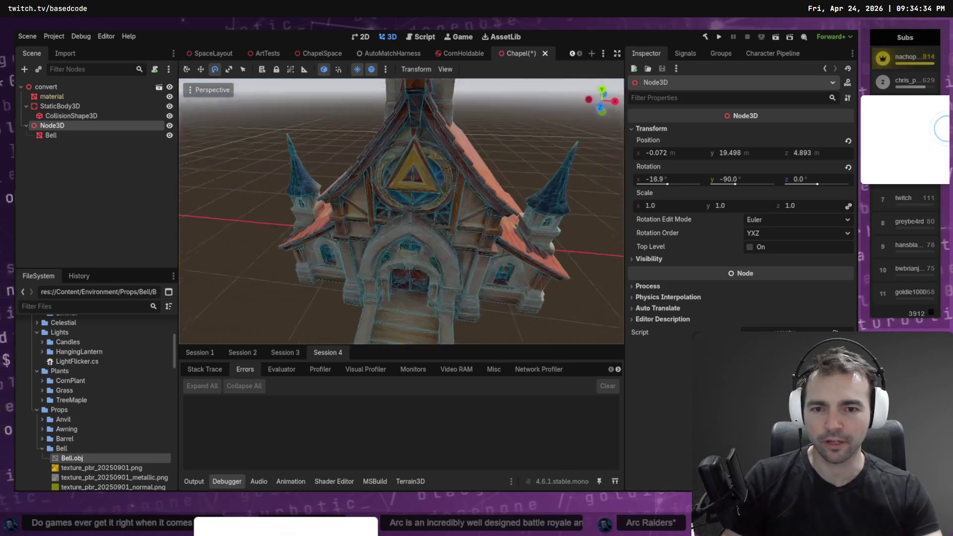
{"action": "key", "text": "ctrl+z"}
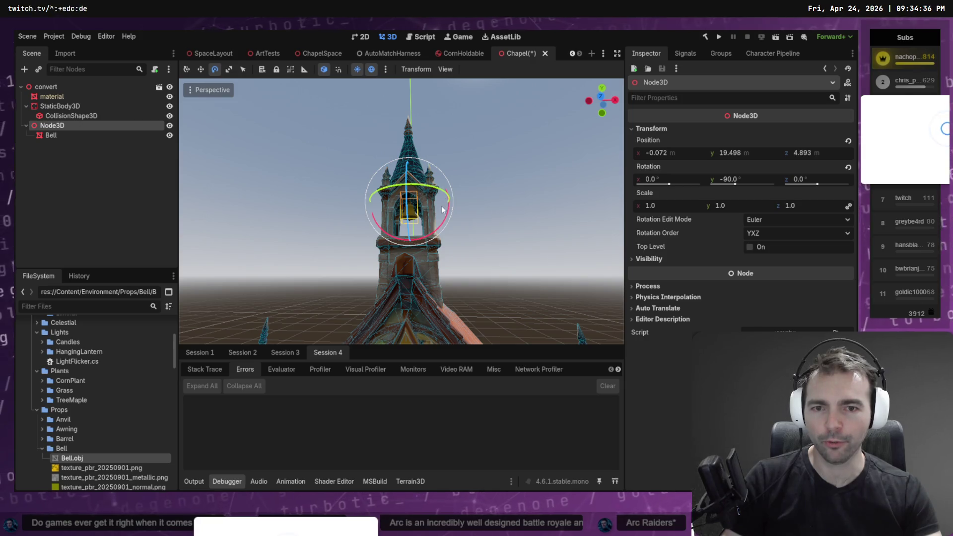
{"action": "mouse_move", "coordinate": [445, 211]}
{"action": "left_mouse_down"}
{"action": "mouse_move", "coordinate": [432, 238]}
{"action": "mouse_move", "coordinate": [469, 178]}
{"action": "mouse_move", "coordinate": [522, 187]}
{"action": "left_mouse_up"}
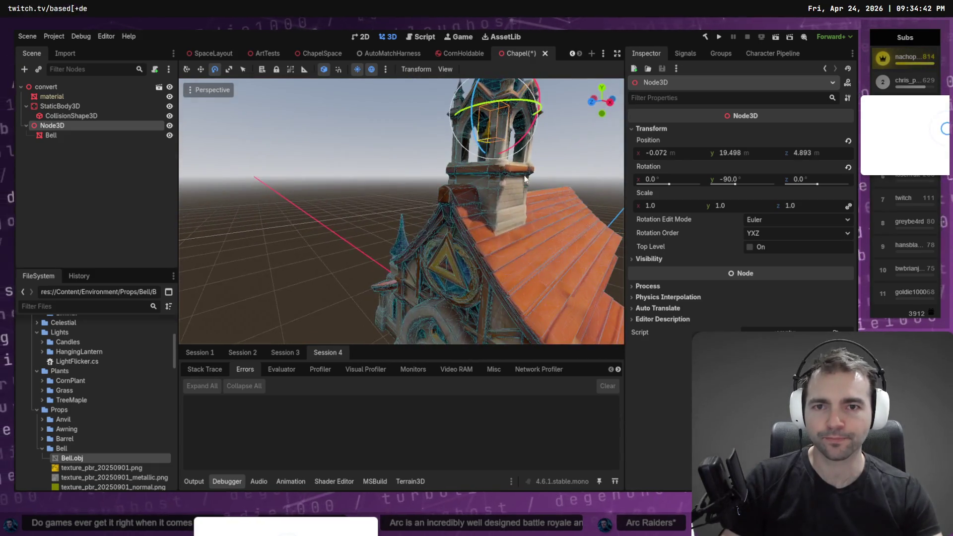
{"action": "key", "text": "ctrl+s"}
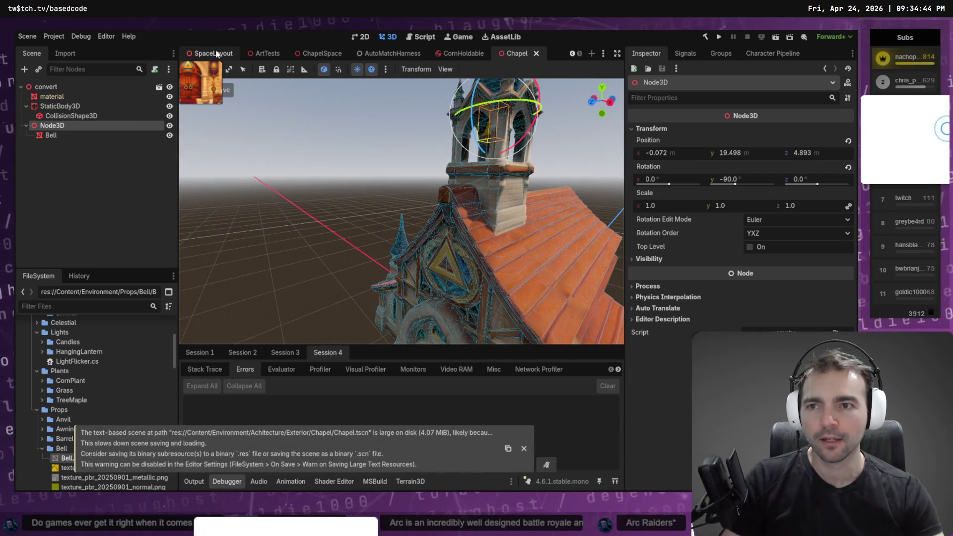
Step: Switch to SpaceLayout and fly toward the blue-roofed buildings, church and castle
{"action": "key", "text": "ctrl+Tab"}
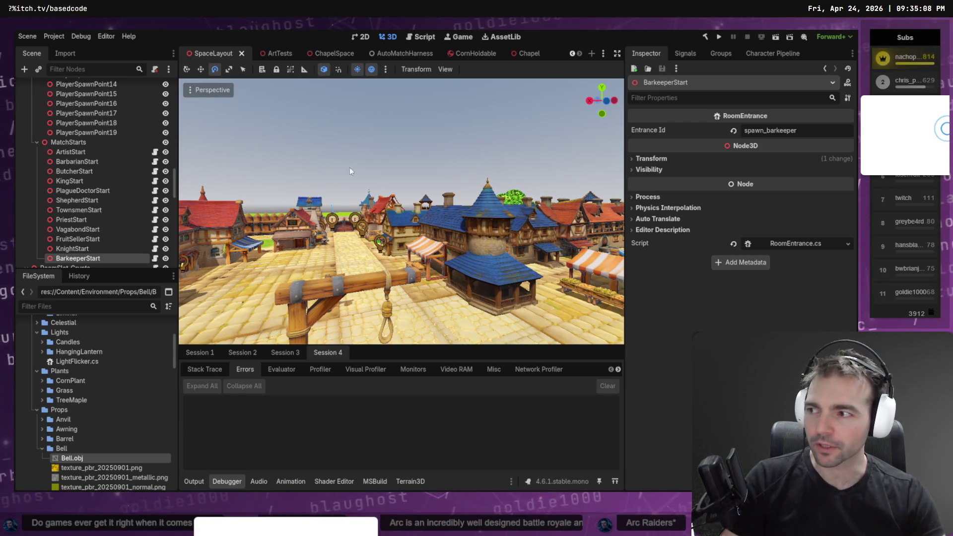
{"action": "key", "text": "w"}
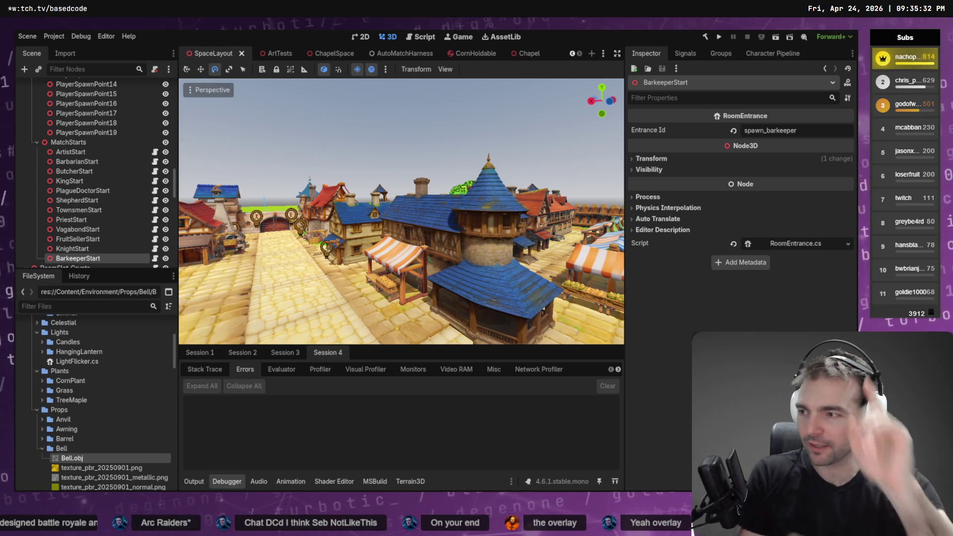
{"action": "left_click_drag", "start_coordinate": [439, 161], "coordinate": [448, 108]}
{"action": "left_click", "coordinate": [448, 108]}
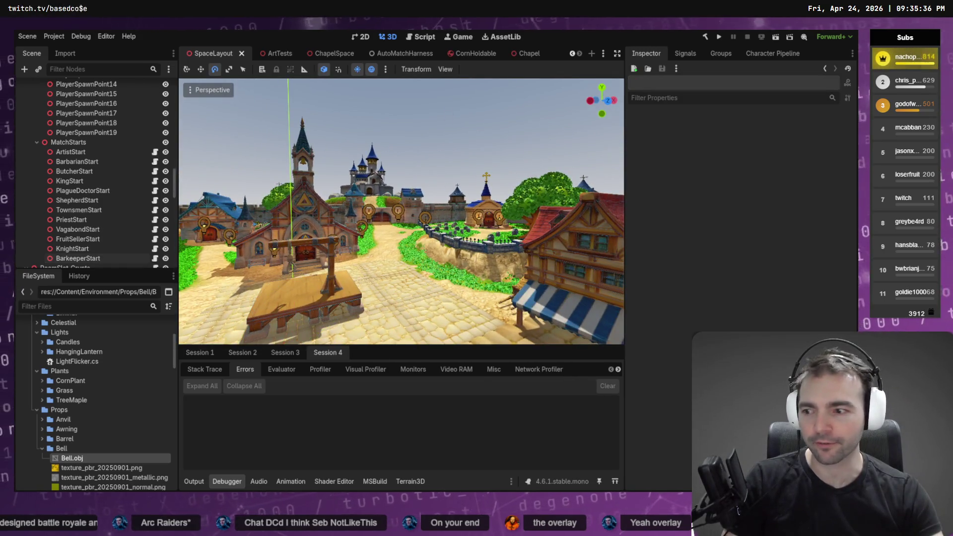
Step: Fly past the gallows over the chapel, then open Bell.obj's Scale Mesh x import field
{"action": "key", "text": "w"}
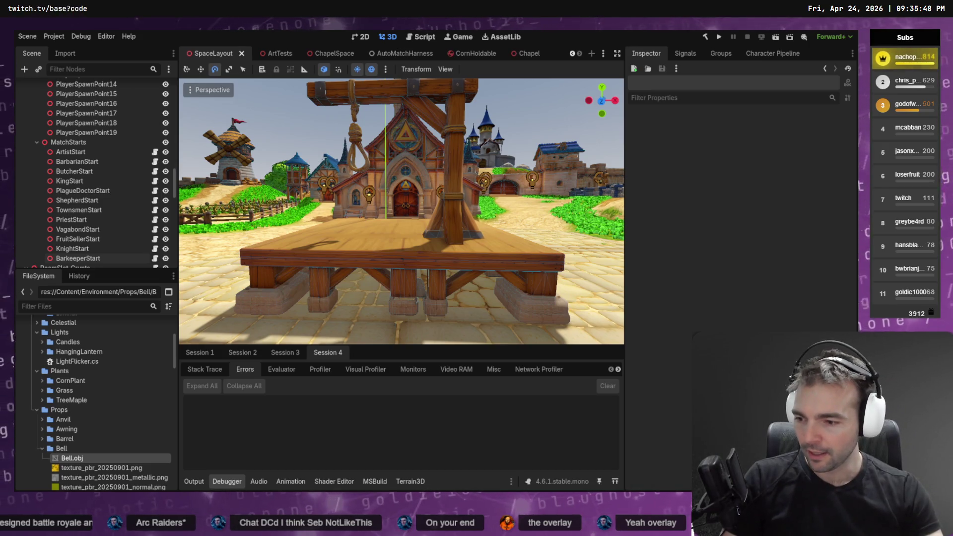
{"action": "scroll", "coordinate": [354, 250], "scroll_direction": "down", "scroll_amount": 3}
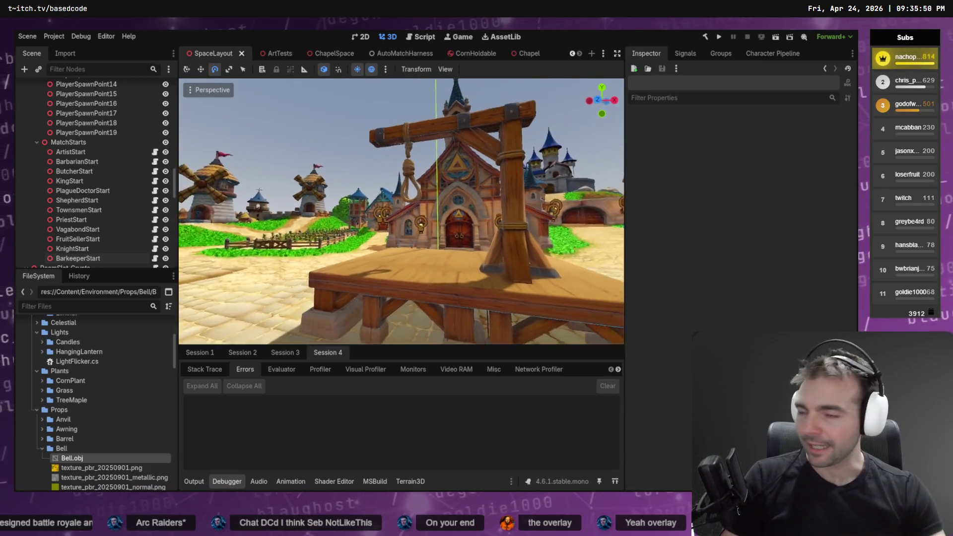
{"action": "key", "text": "w"}
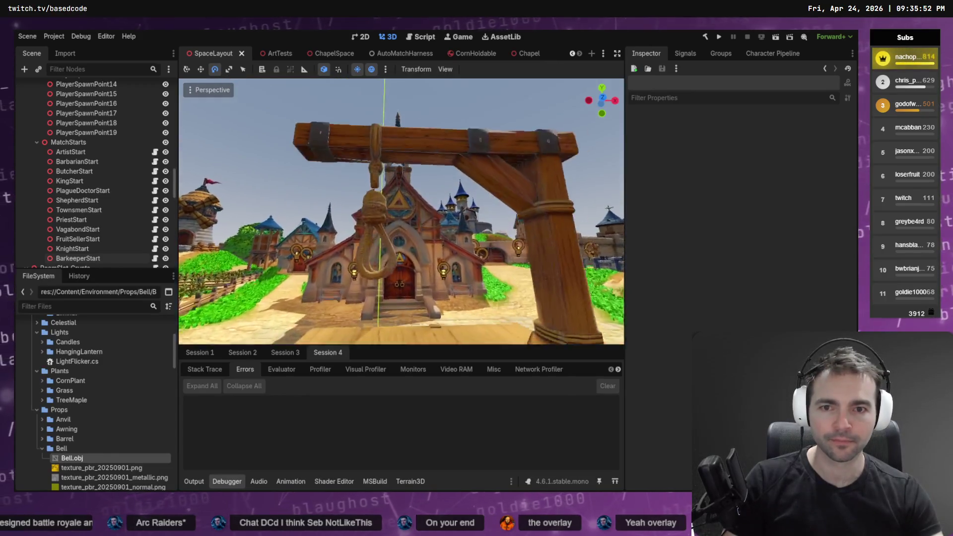
{"action": "key", "text": "w"}
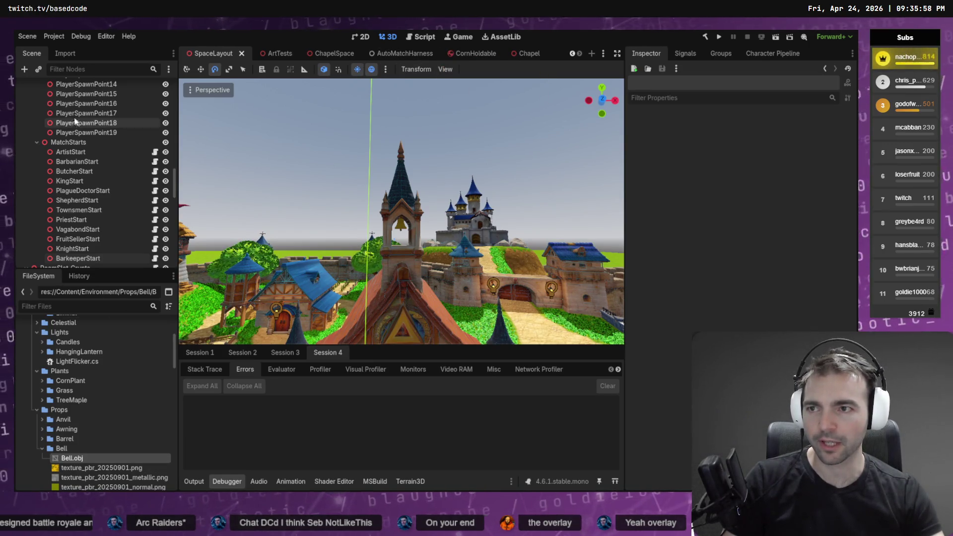
{"action": "left_click", "coordinate": [65, 53]}
{"action": "left_click", "coordinate": [46, 185]}
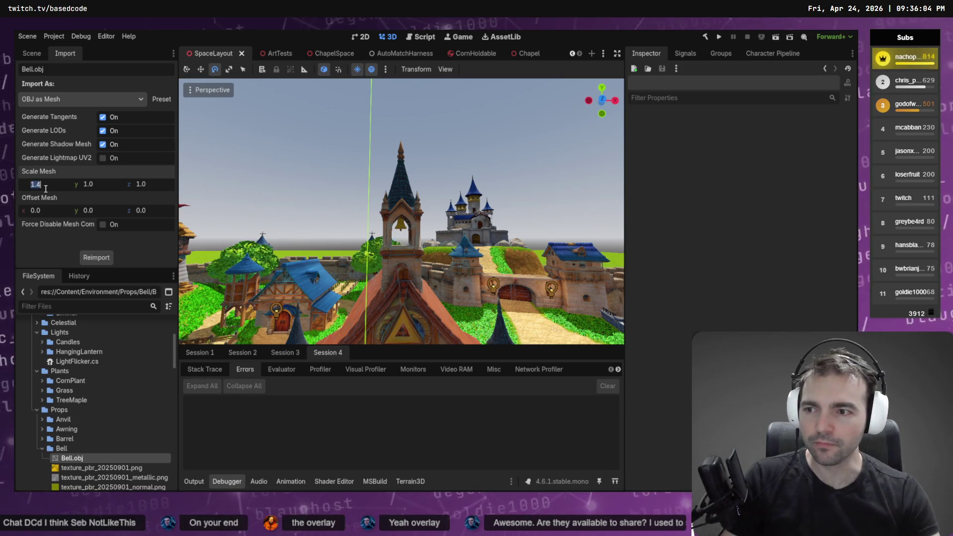
Step: Set Bell.obj's Scale Mesh to 1.4 on y and z and reimport
{"action": "key", "text": "Tab"}
{"action": "type", "text": "1.4"}
{"action": "key", "text": "Tab"}
{"action": "type", "text": "1.4"}
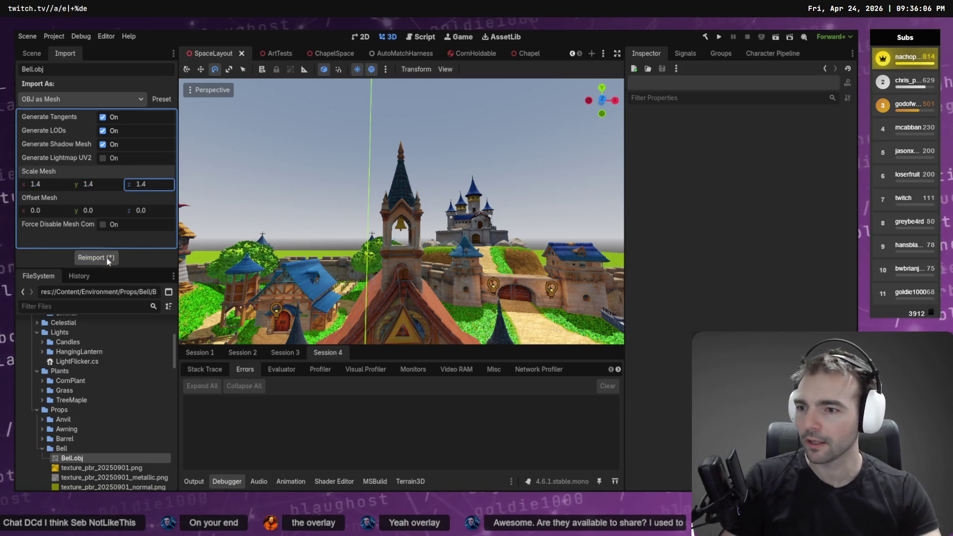
{"action": "left_click", "coordinate": [108, 262]}
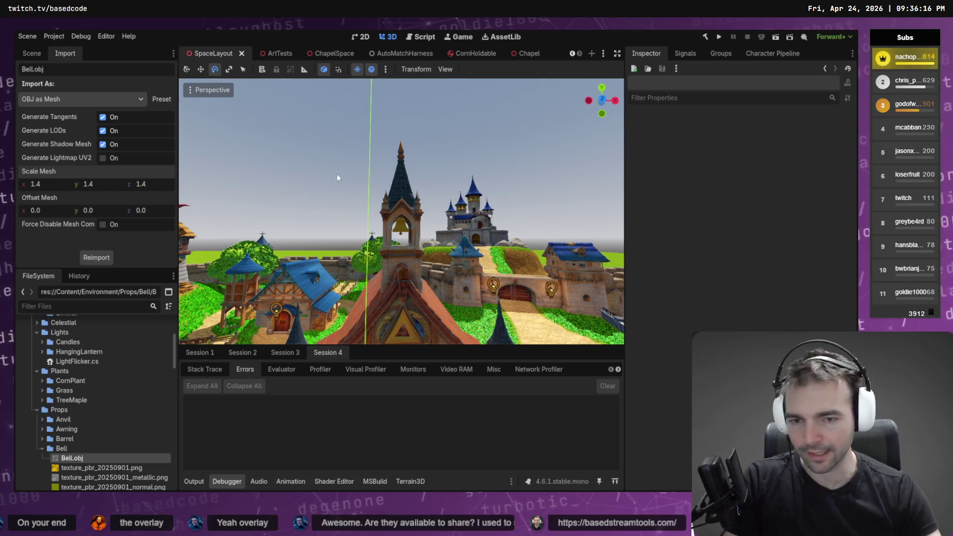
Step: Fly to the bell tower to check the larger bell and save SpaceLayout
{"action": "key", "text": "w"}
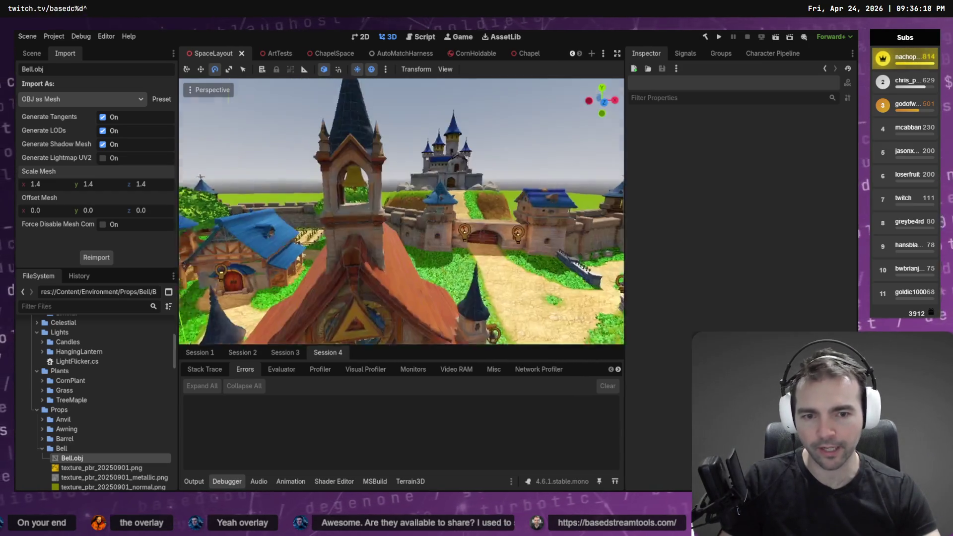
{"action": "key", "text": "w"}
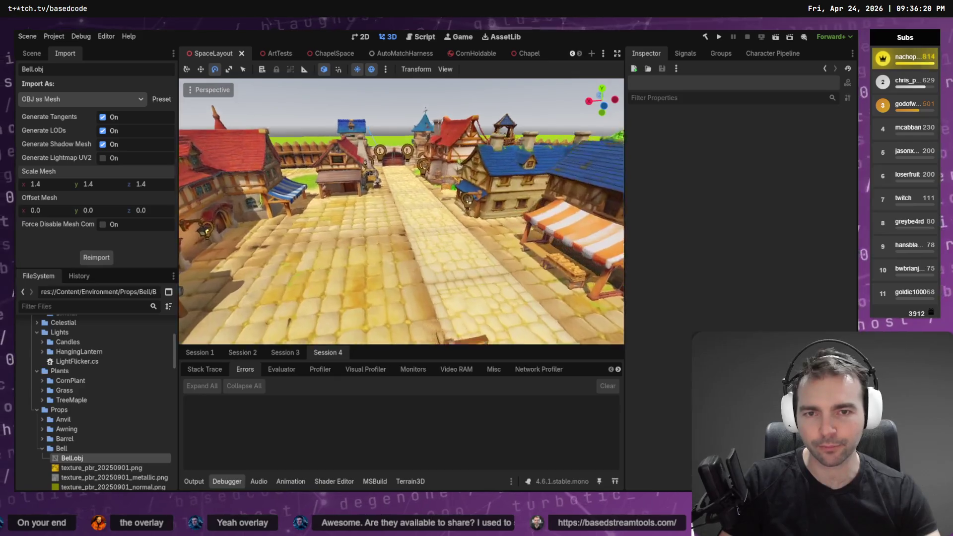
{"action": "key", "text": "ctrl+s"}
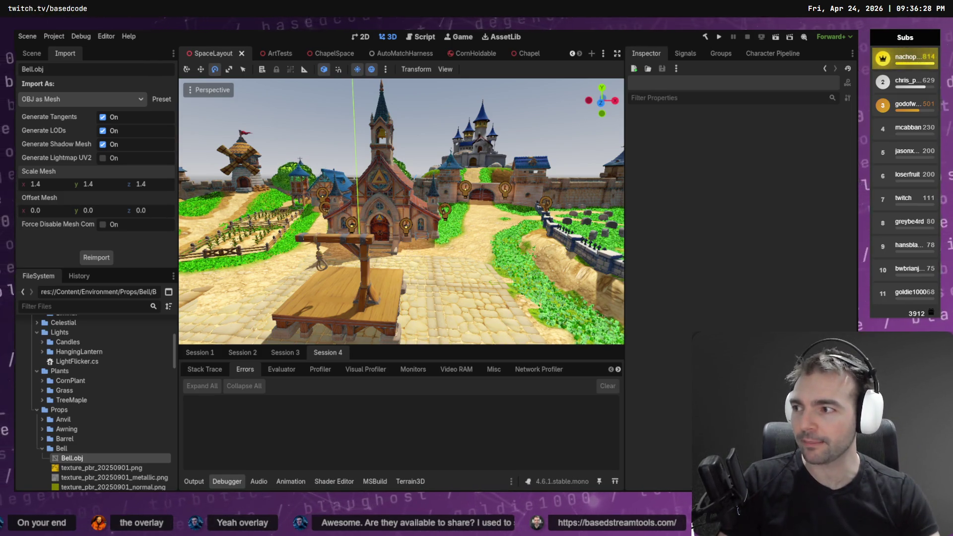
{"action": "scroll", "coordinate": [448, 128], "scroll_direction": "up", "scroll_amount": 5}
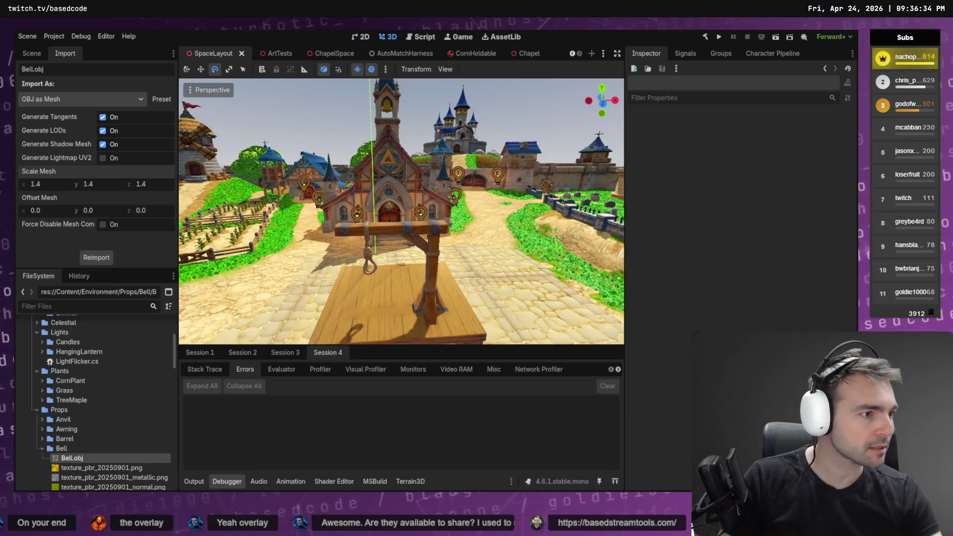
{"action": "key", "text": "alt+Tab"}
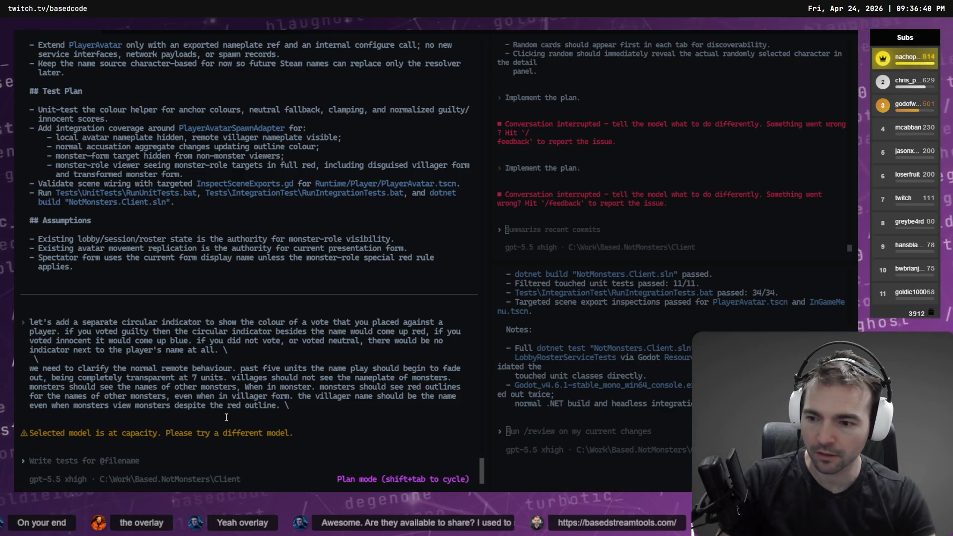
Step: Choose gpt-5.4 with Extra high reasoning in the model picker, clearing the stray slash
{"action": "type", "text": "/"}
{"action": "key", "text": "Return"}
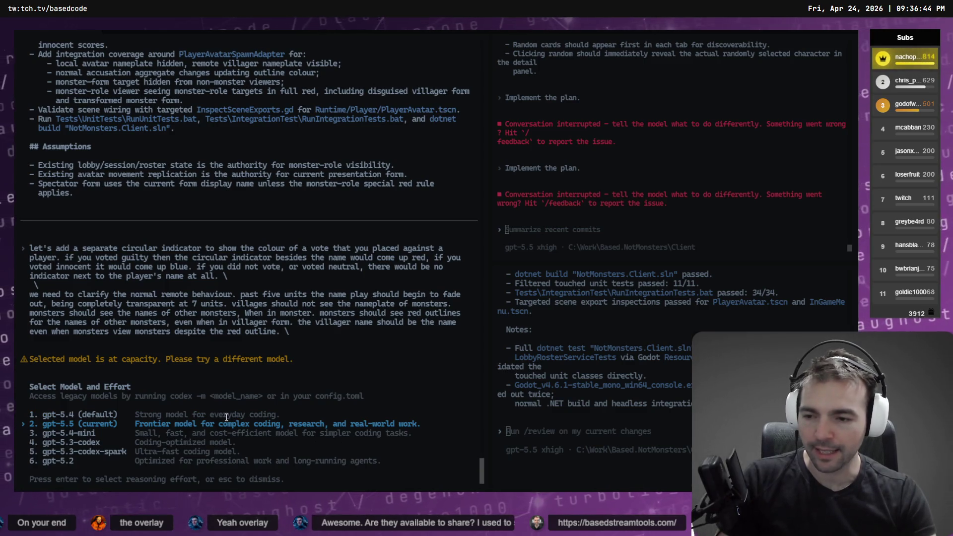
{"action": "key", "text": "Up"}
{"action": "key", "text": "Return"}
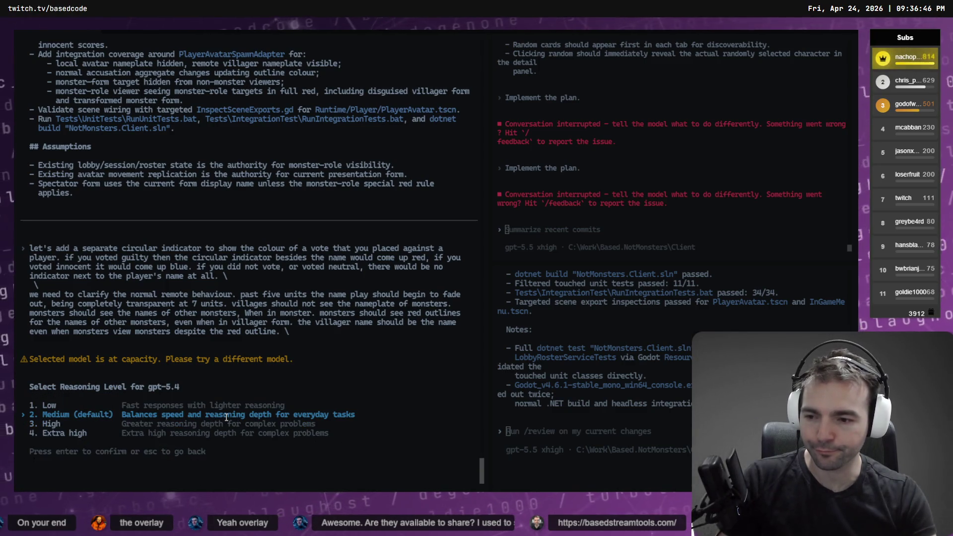
{"action": "key", "text": "Down"}
{"action": "key", "text": "Down"}
{"action": "key", "text": "Return"}
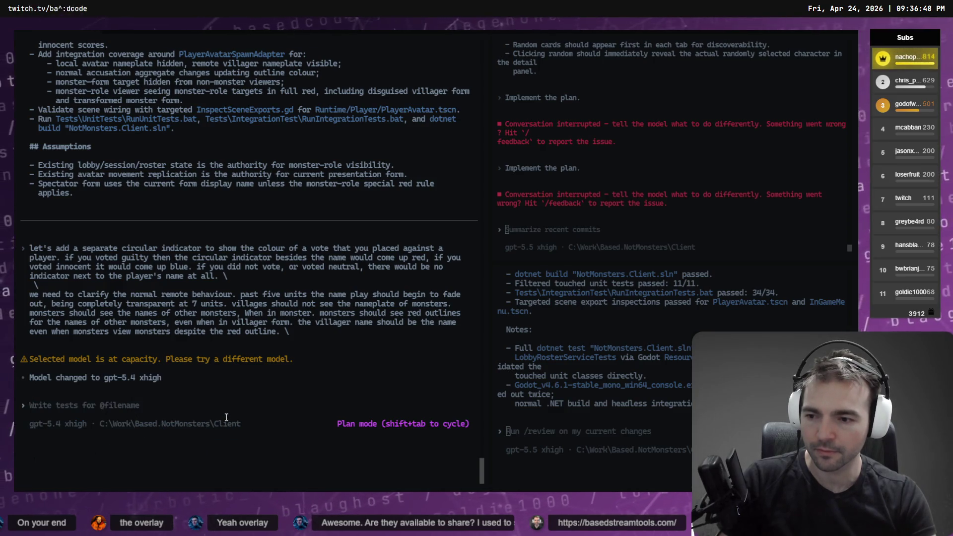
{"action": "type", "text": "/"}
{"action": "key", "text": "BackSpace"}
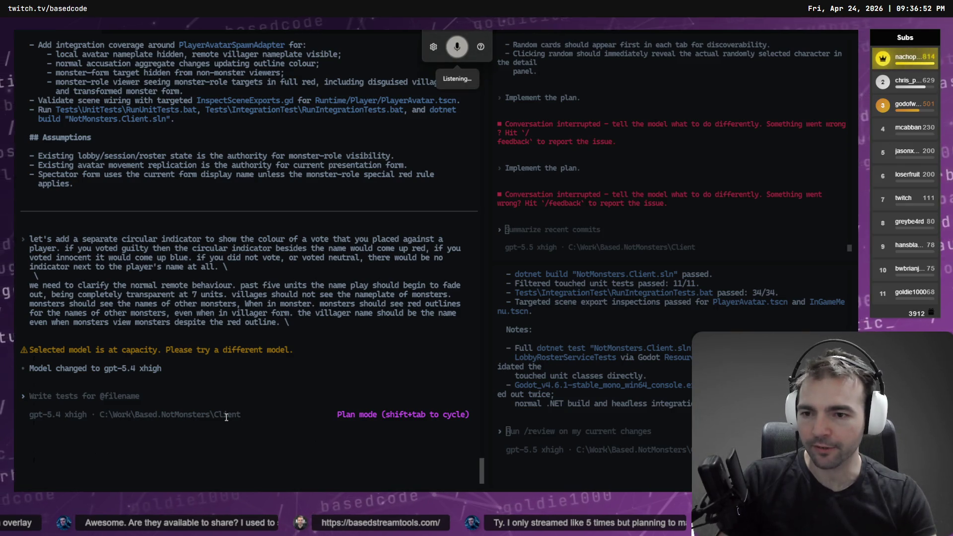
Step: Send 'pick up where you left off.' so the agent resumes revising the nameplate plan
{"action": "key", "text": "Return"}
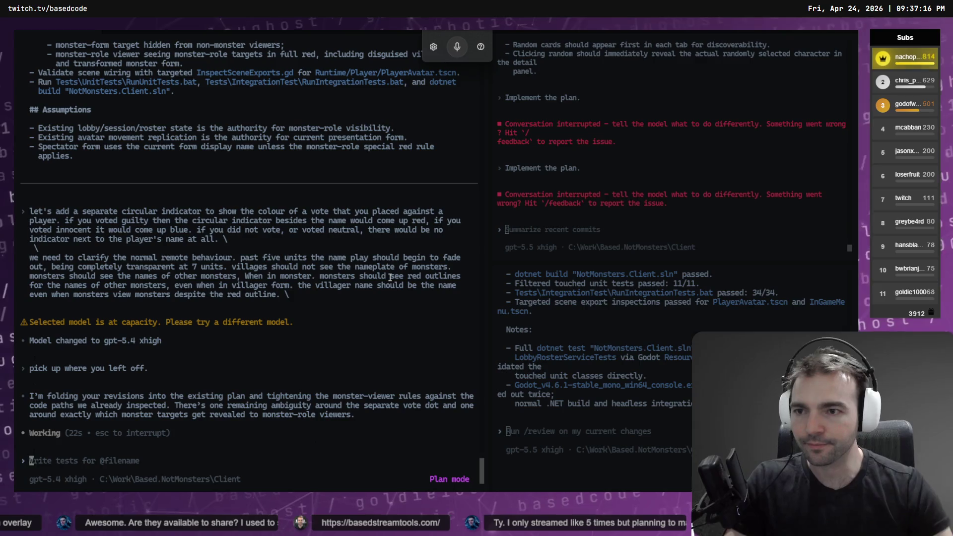
Step: Scroll up through the updated Remote Avatar Nameplates plan, then back down to Question 1/2
{"action": "scroll", "coordinate": [317, 366], "scroll_direction": "up", "scroll_amount": 5}
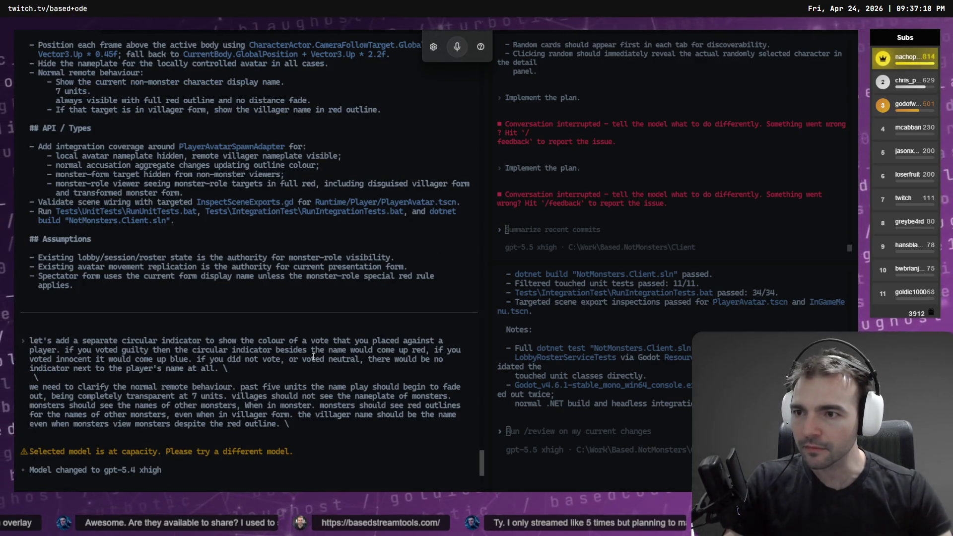
{"action": "scroll", "coordinate": [314, 357], "scroll_direction": "up", "scroll_amount": 3}
{"action": "scroll", "coordinate": [314, 357], "scroll_direction": "up", "scroll_amount": 3}
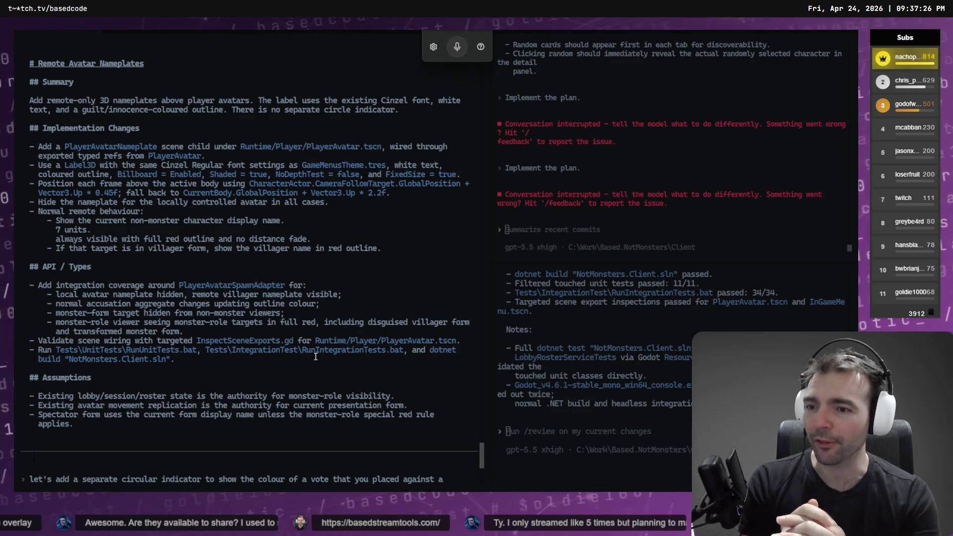
{"action": "scroll", "coordinate": [316, 356], "scroll_direction": "down", "scroll_amount": 10}
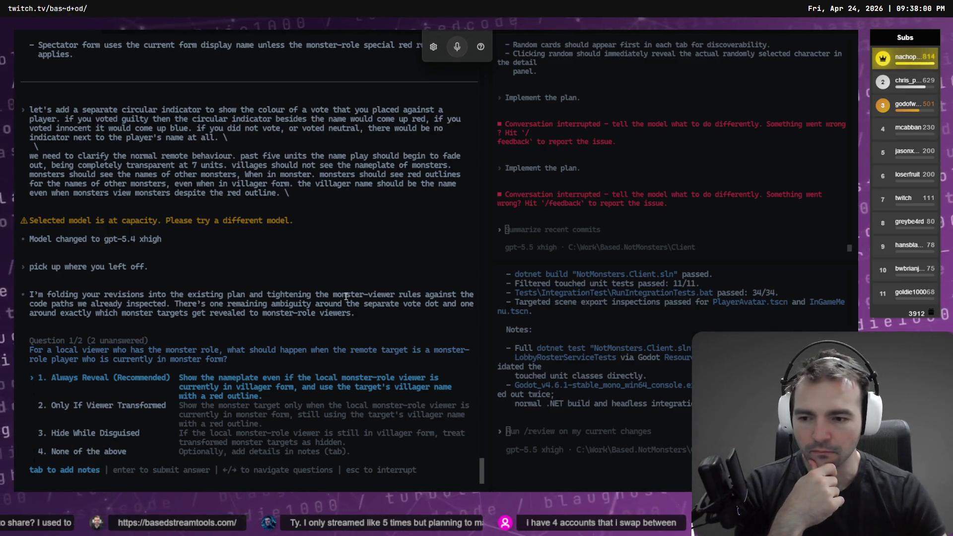
Step: Answer 'Always Reveal' to question one; note 'it should also appear to the left of the text' on question two
{"action": "key", "text": "Return"}
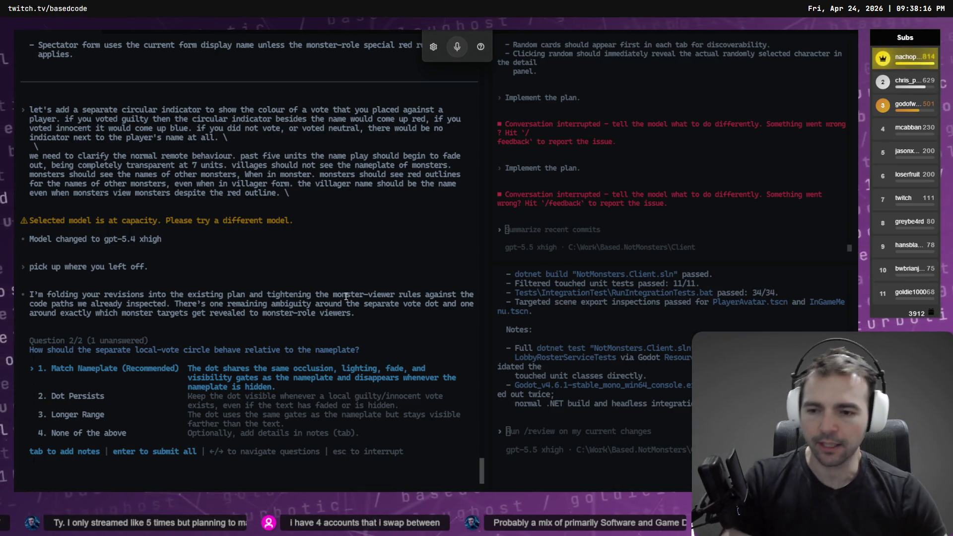
{"action": "key", "text": "Tab"}
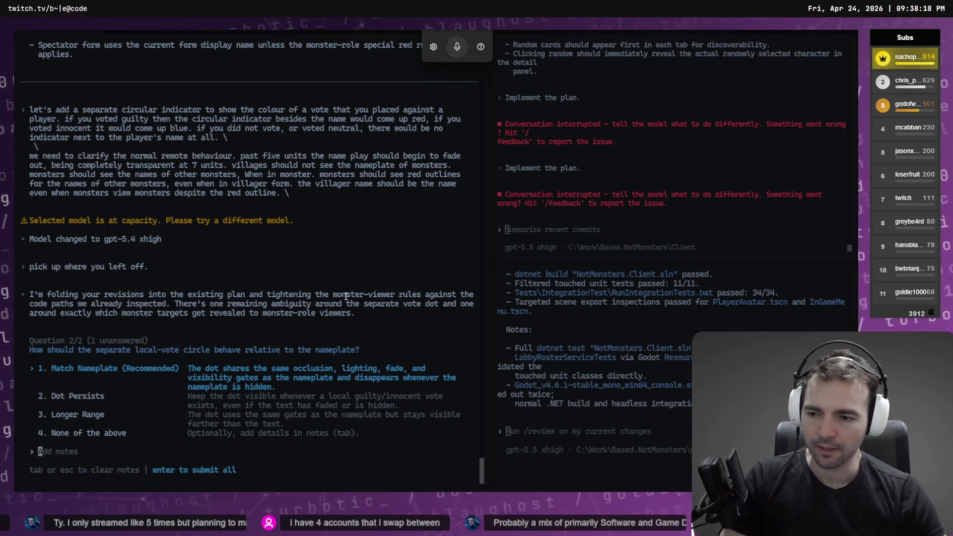
{"action": "key", "text": "ctrl+super"}
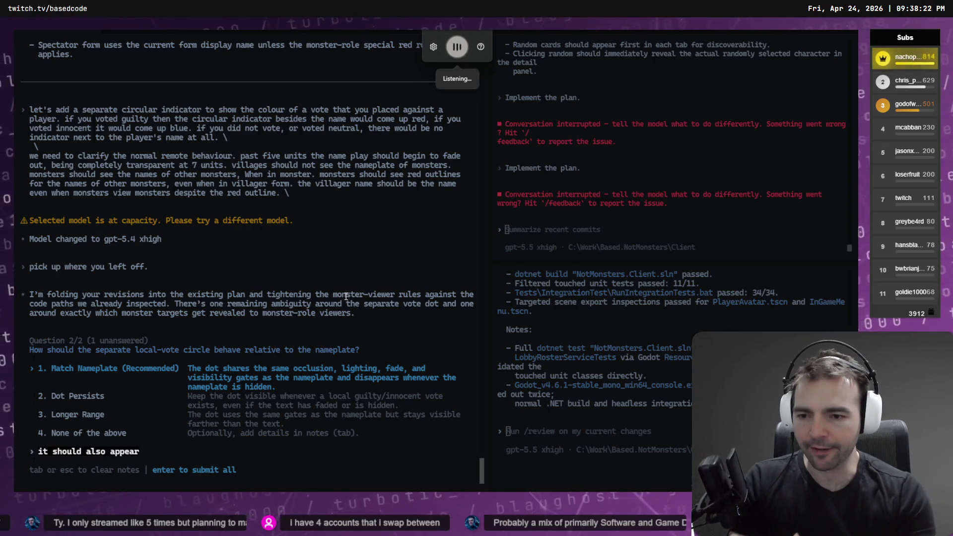
{"action": "key", "text": "ctrl+super"}
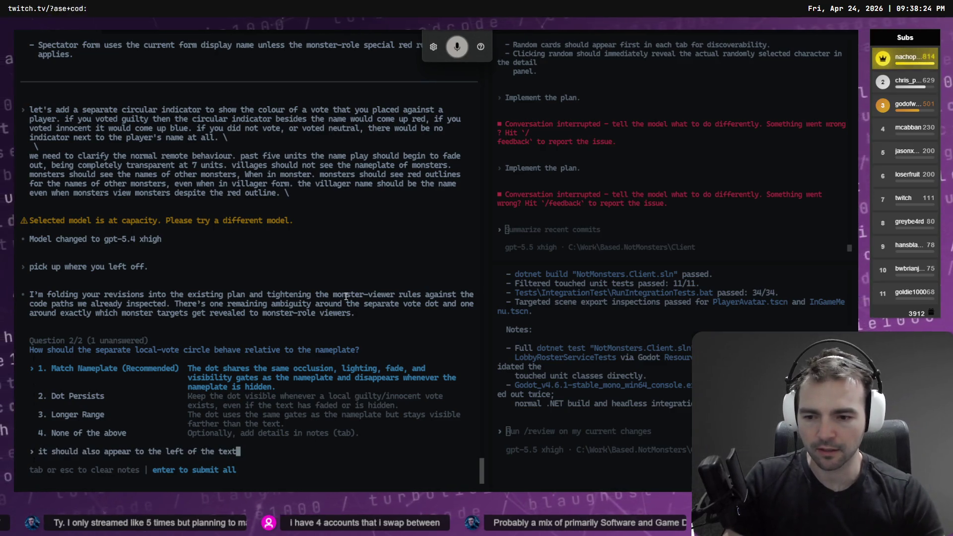
{"action": "key", "text": "Return"}
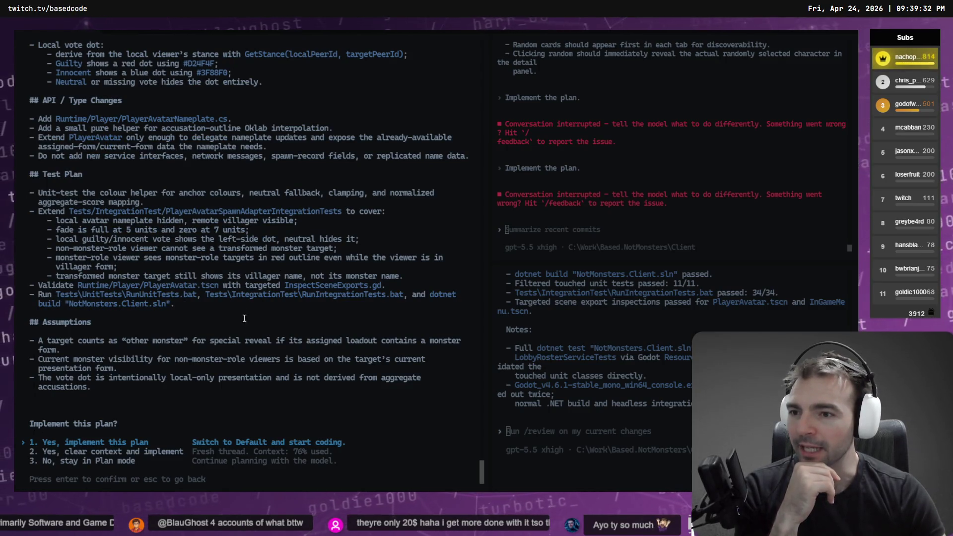
{"action": "scroll", "coordinate": [254, 298], "scroll_direction": "up", "scroll_amount": 10}
{"action": "scroll", "coordinate": [258, 301], "scroll_direction": "down", "scroll_amount": 6}
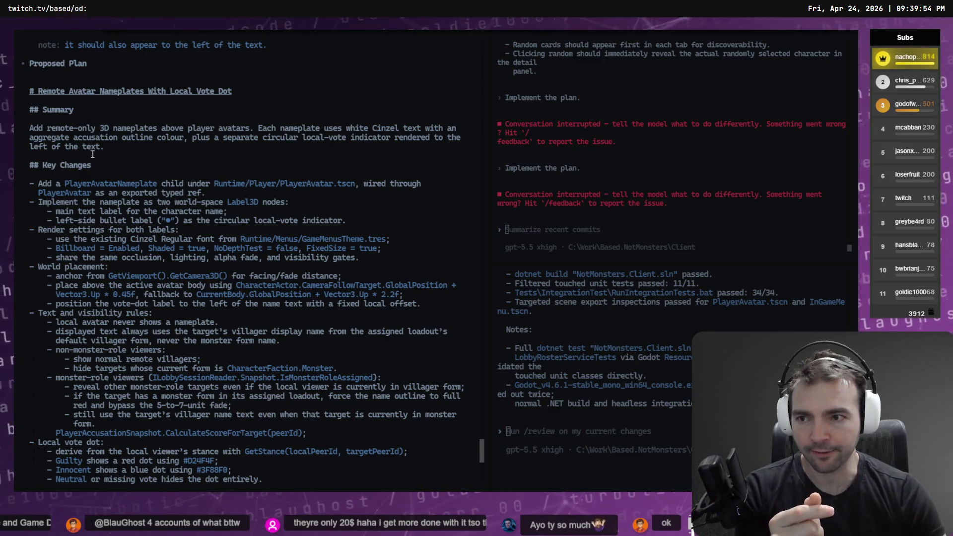
{"action": "scroll", "coordinate": [257, 241], "scroll_direction": "down", "scroll_amount": 2}
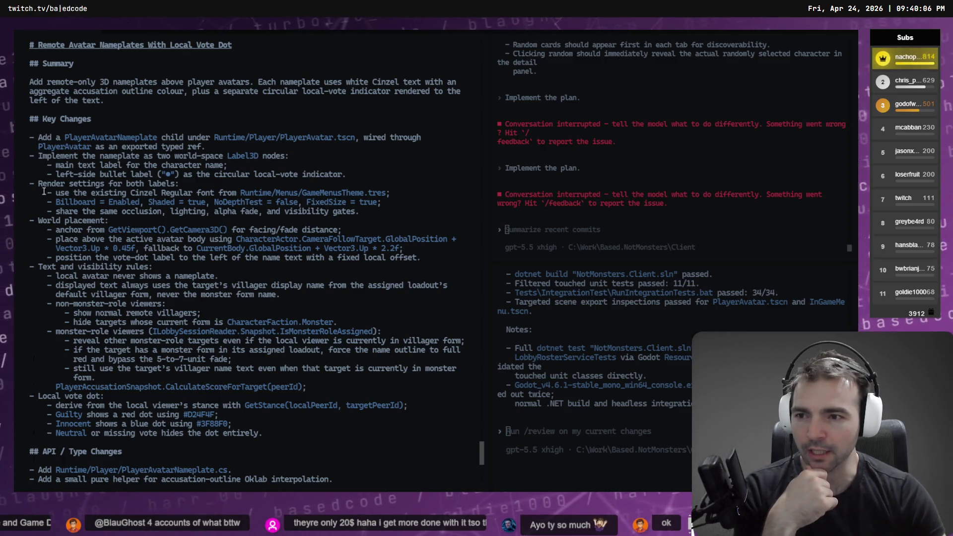
{"action": "scroll", "coordinate": [165, 185], "scroll_direction": "down", "scroll_amount": 2}
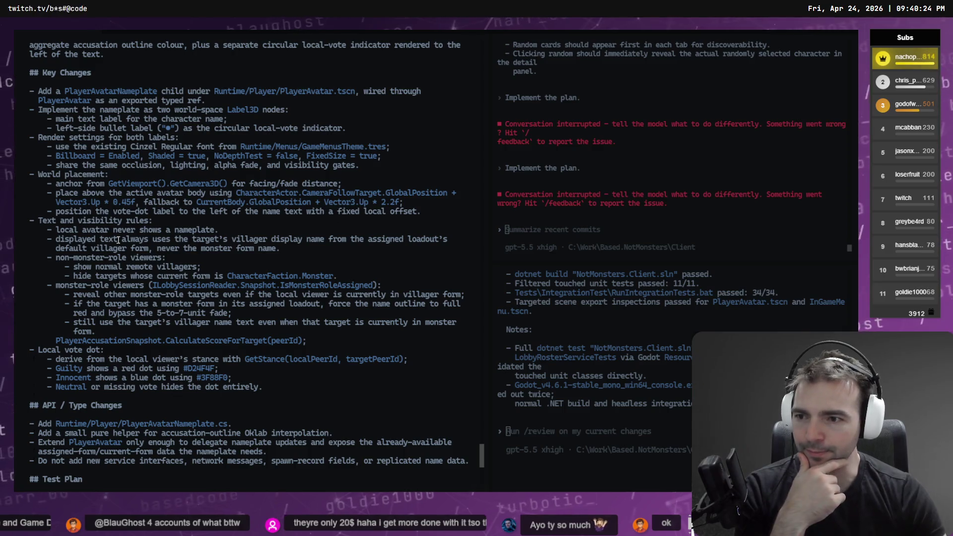
Step: At 'Implement this plan?', choose '3. No, stay in Plan mode'
{"action": "scroll", "coordinate": [86, 204], "scroll_direction": "down", "scroll_amount": 2}
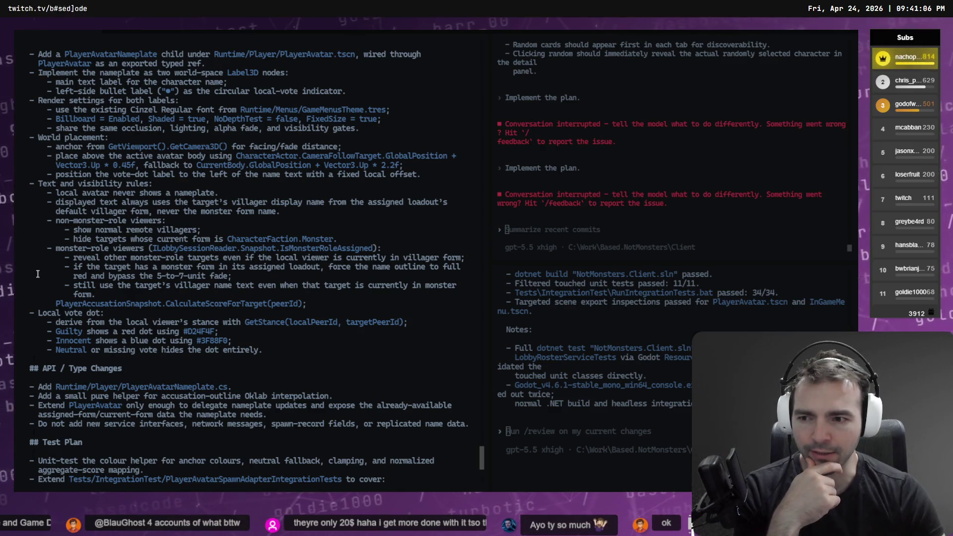
{"action": "scroll", "coordinate": [241, 274], "scroll_direction": "down", "scroll_amount": 2}
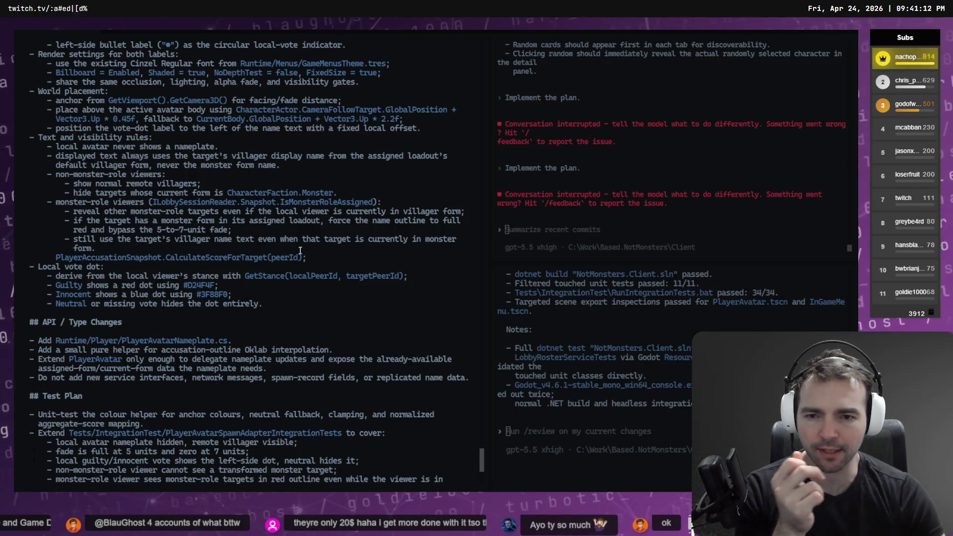
{"action": "scroll", "coordinate": [302, 253], "scroll_direction": "down", "scroll_amount": 2}
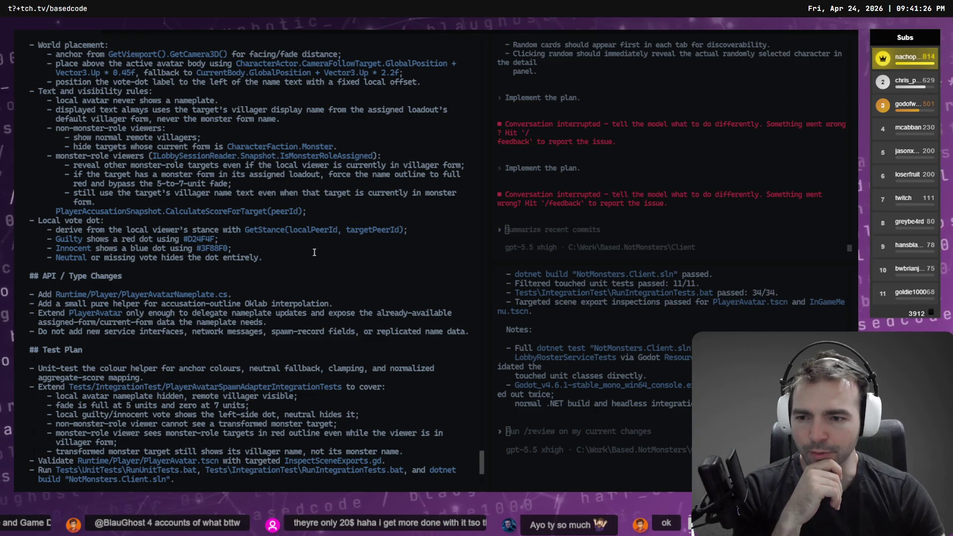
{"action": "scroll", "coordinate": [114, 237], "scroll_direction": "down", "scroll_amount": 3}
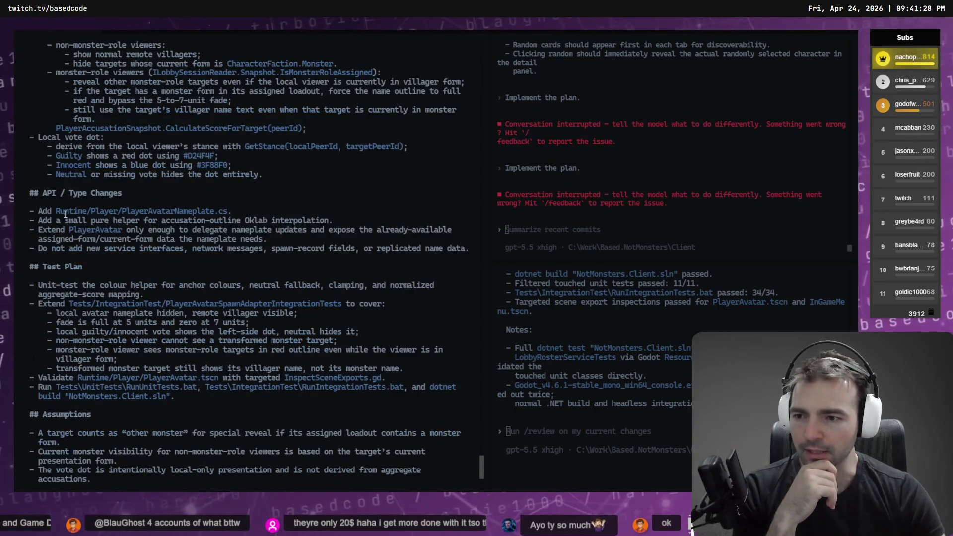
{"action": "scroll", "coordinate": [108, 227], "scroll_direction": "down", "scroll_amount": 2}
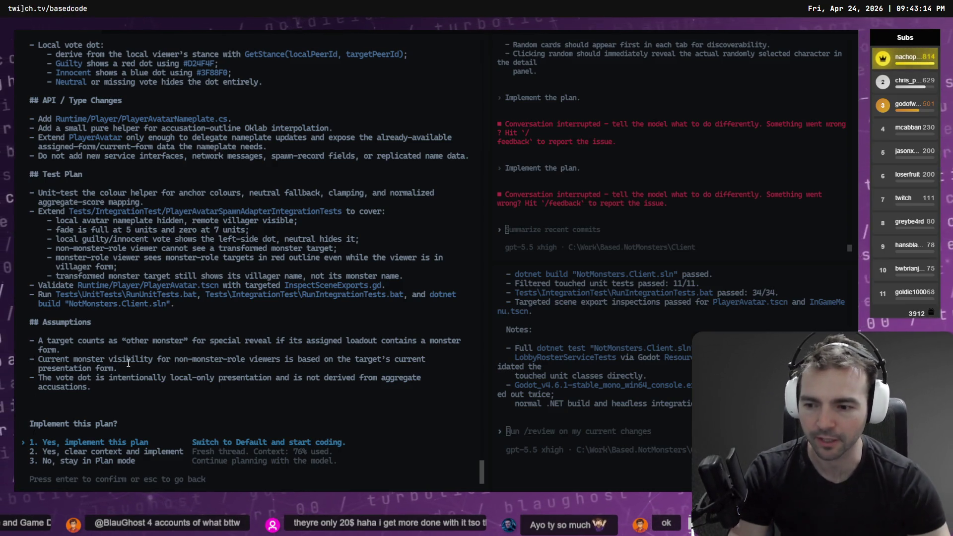
{"action": "key", "text": "Down"}
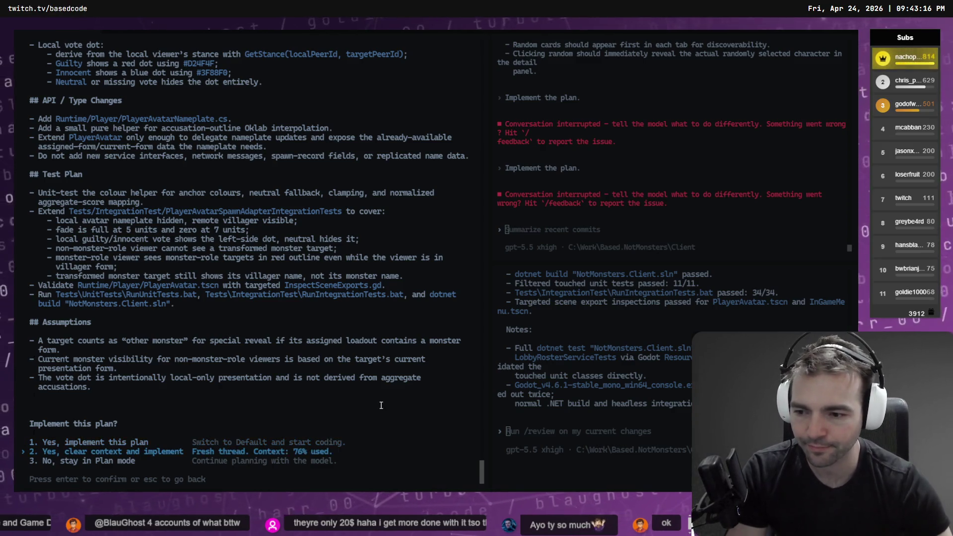
{"action": "key", "text": "Down"}
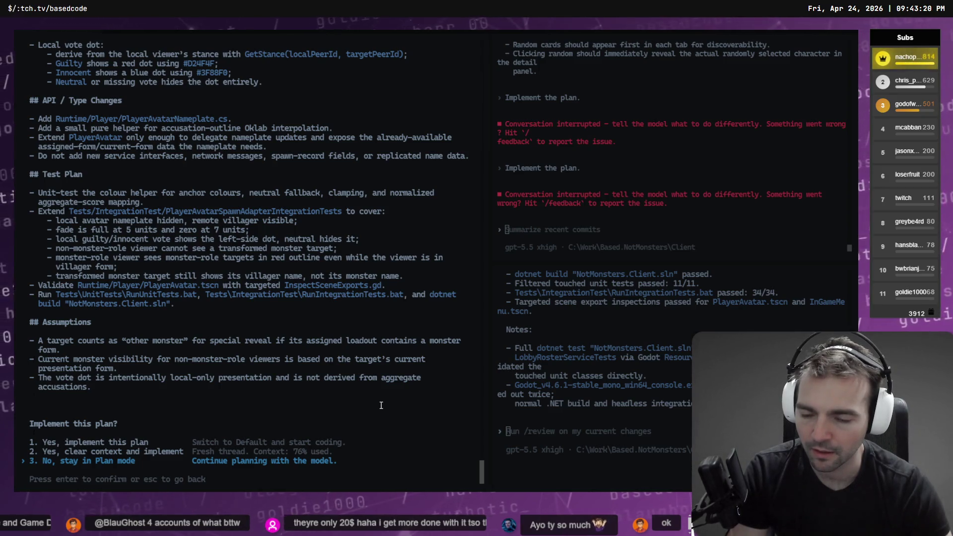
{"action": "key", "text": "Return"}
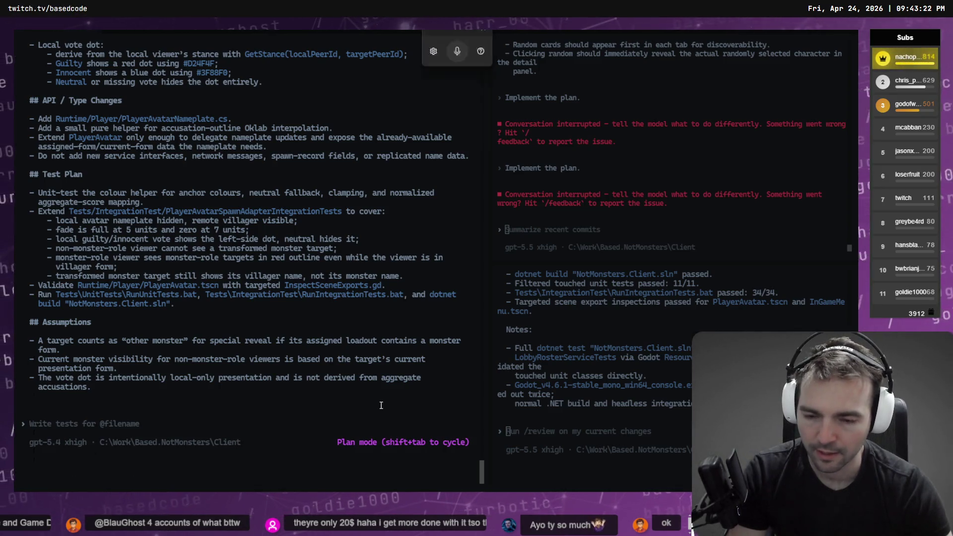
Step: Send the clarification that a non-monster villager should never see a monster-form target's nameplate
{"action": "type", "text": "one important"}
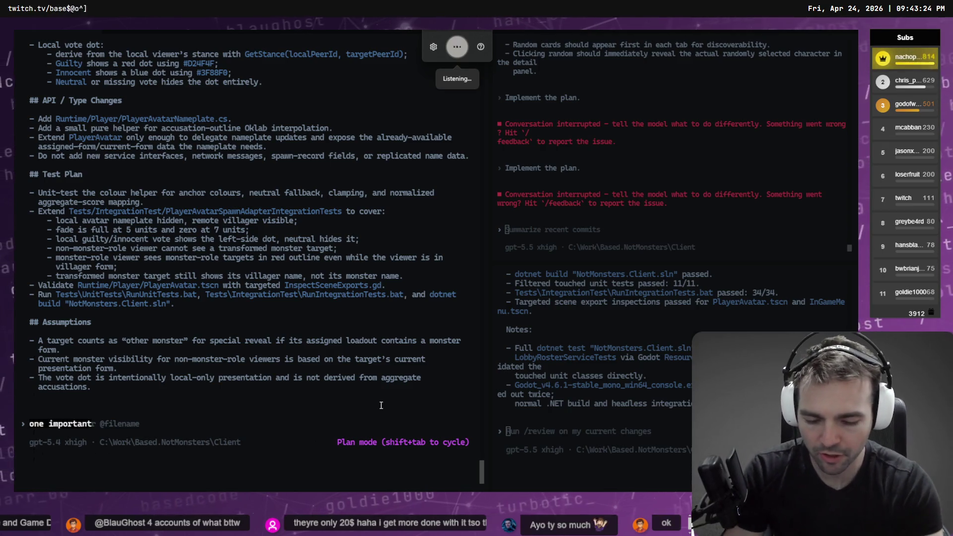
{"action": "type", "text": " clarification to be made is that a villager should never see a"}
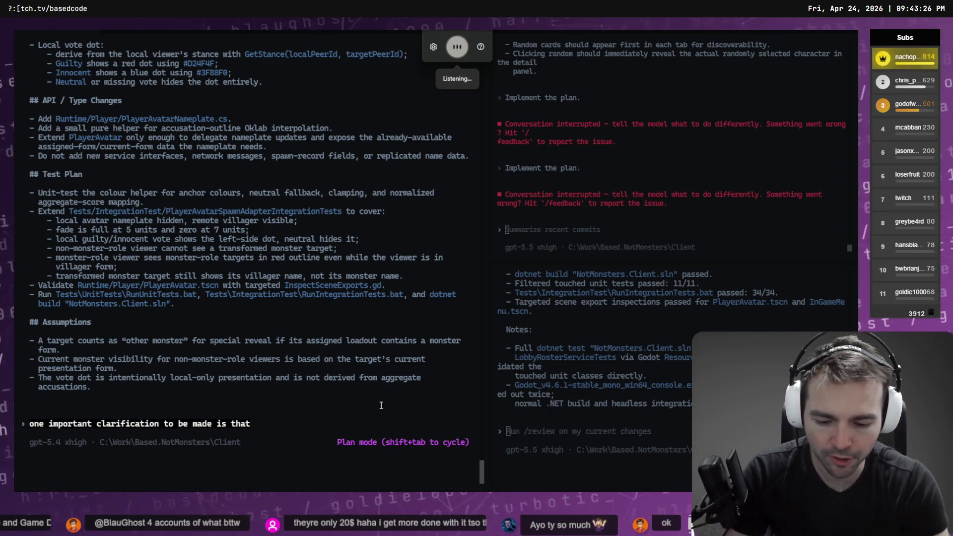
{"action": "type", "text": " nameplate for a monster in a"}
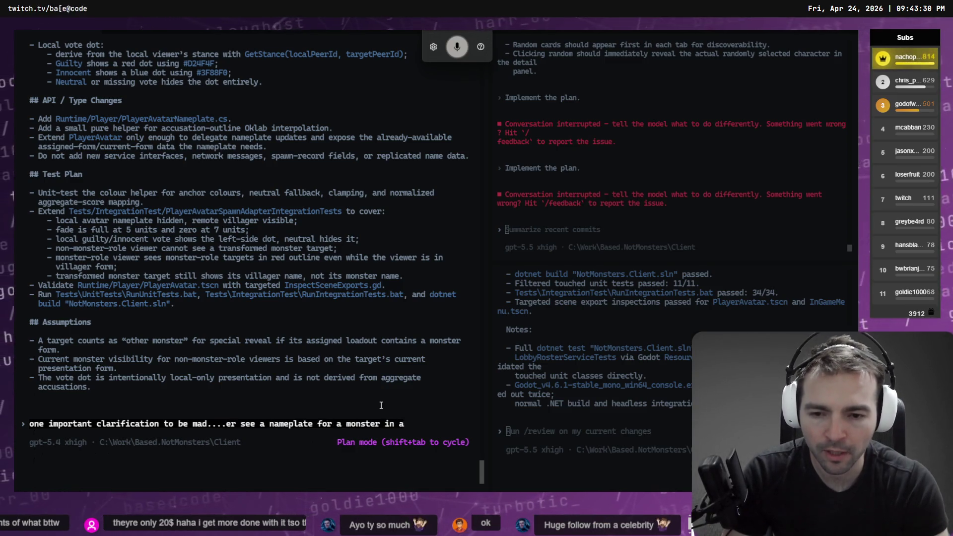
{"action": "type", "text": " monster form."}
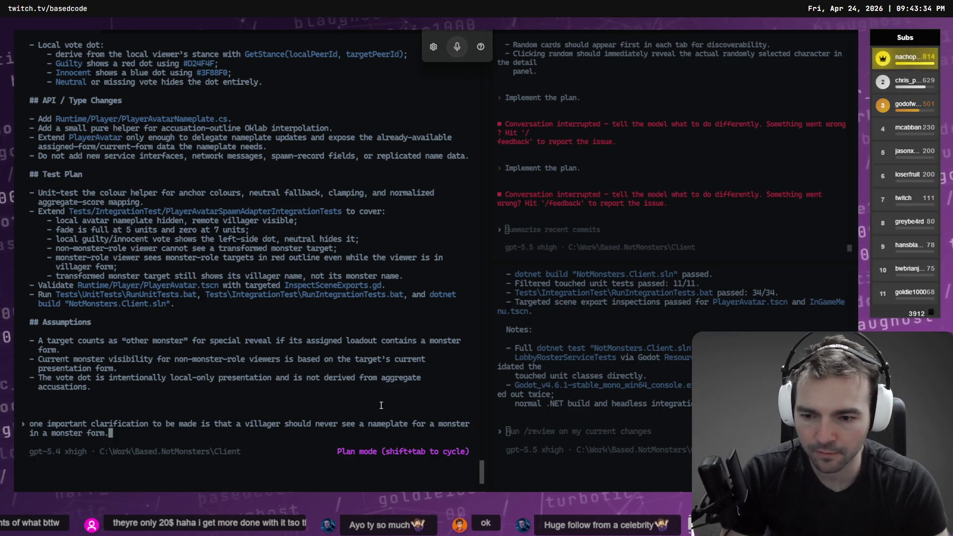
{"action": "key", "text": "ctrl+Left"}
{"action": "key", "text": "ctrl+Left"}
{"action": "key", "text": "ctrl+Left"}
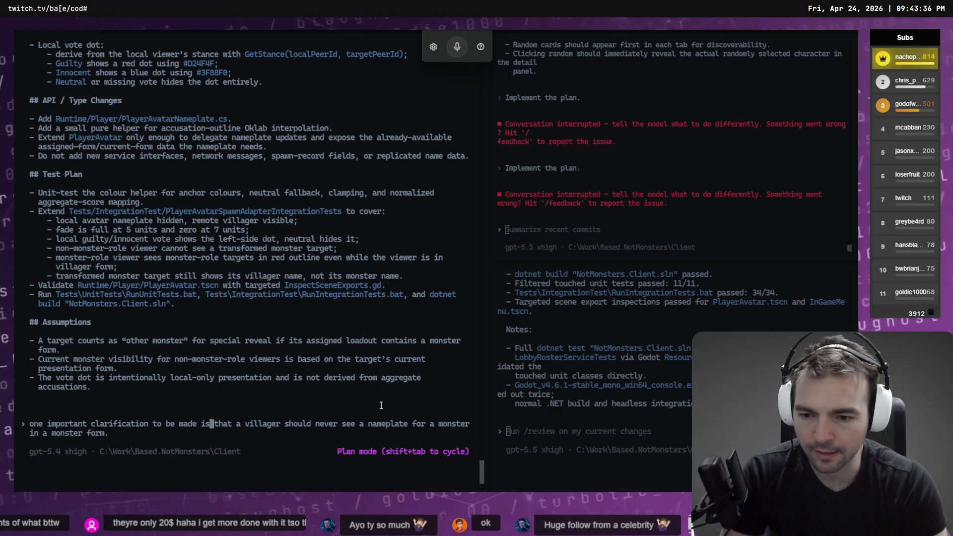
{"action": "key", "text": "ctrl+Right"}
{"action": "key", "text": "ctrl+Right"}
{"action": "type", "text": "non-mon"}
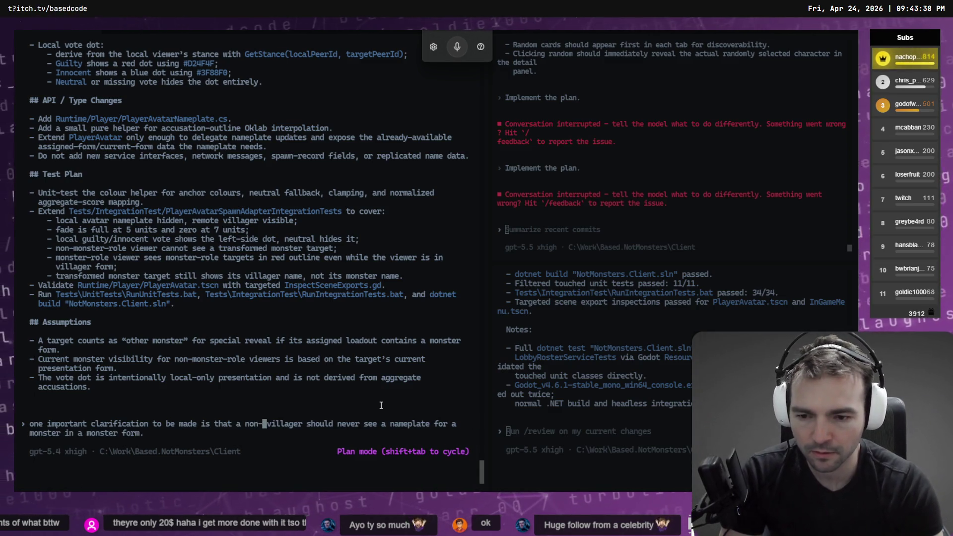
{"action": "type", "text": "ster"}
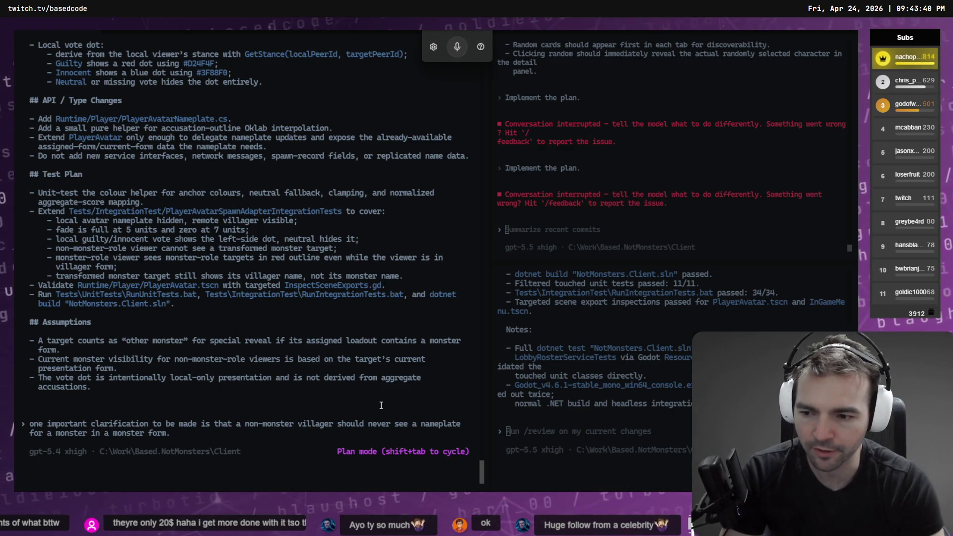
{"action": "key", "text": "ctrl+Right"}
{"action": "key", "text": "ctrl+Right"}
{"action": "key", "text": "ctrl+Right"}
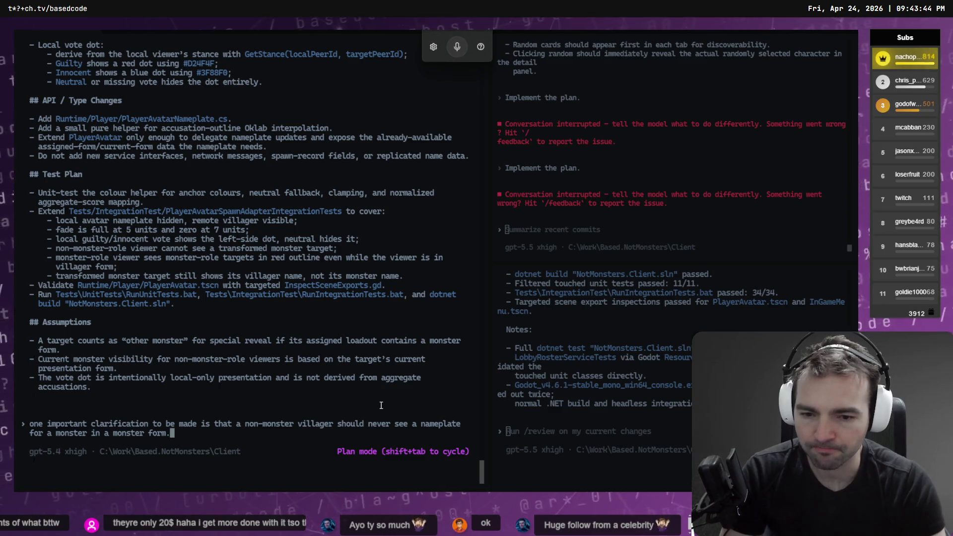
{"action": "key", "text": "Return"}
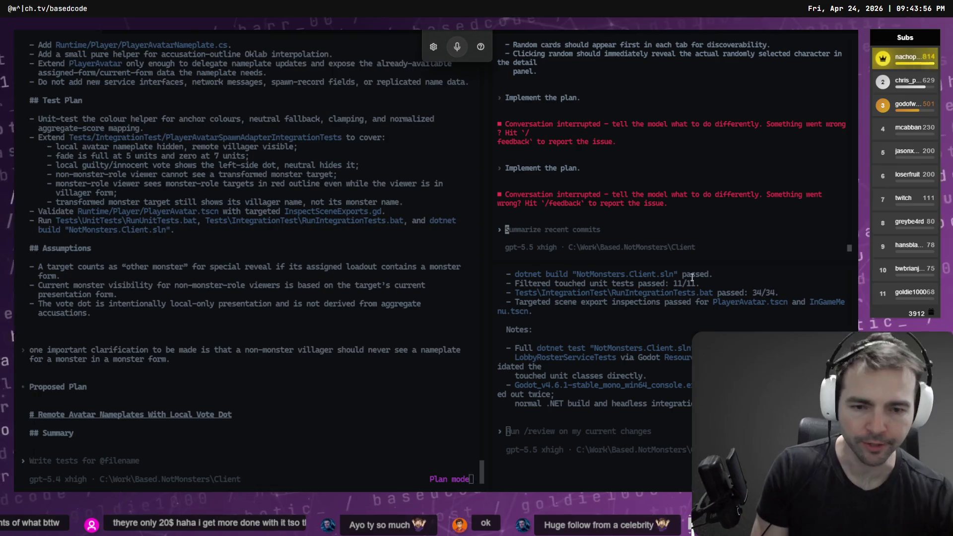
Step: Check the revised plan's monster-form nameplate rule, then switch to the Godot editor
{"action": "scroll", "coordinate": [671, 273], "scroll_direction": "up", "scroll_amount": 5}
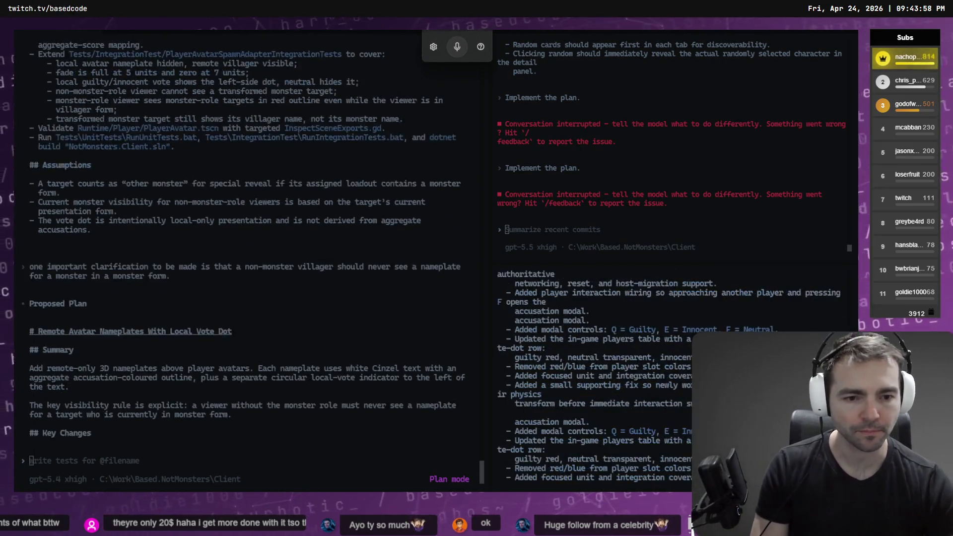
{"action": "scroll", "coordinate": [596, 372], "scroll_direction": "down", "scroll_amount": 5}
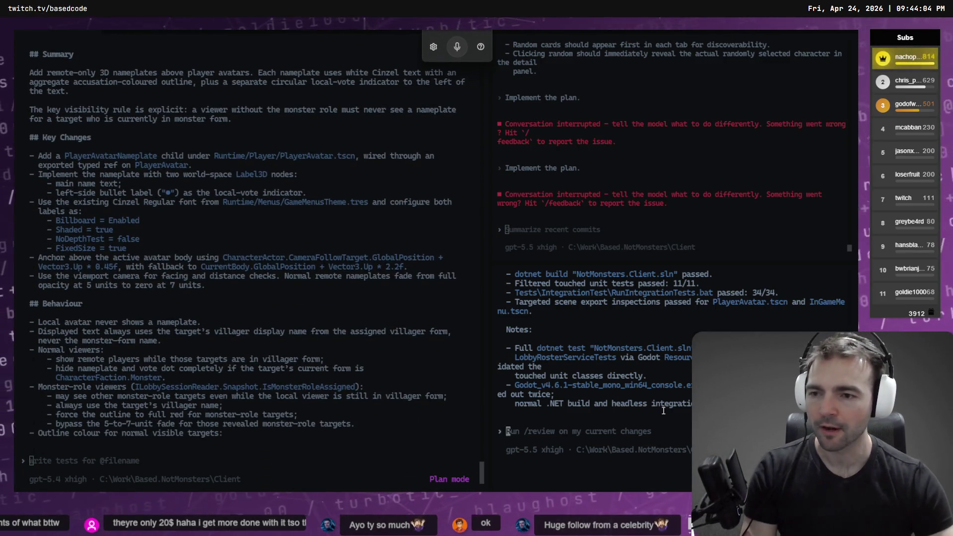
{"action": "key", "text": "alt+Tab"}
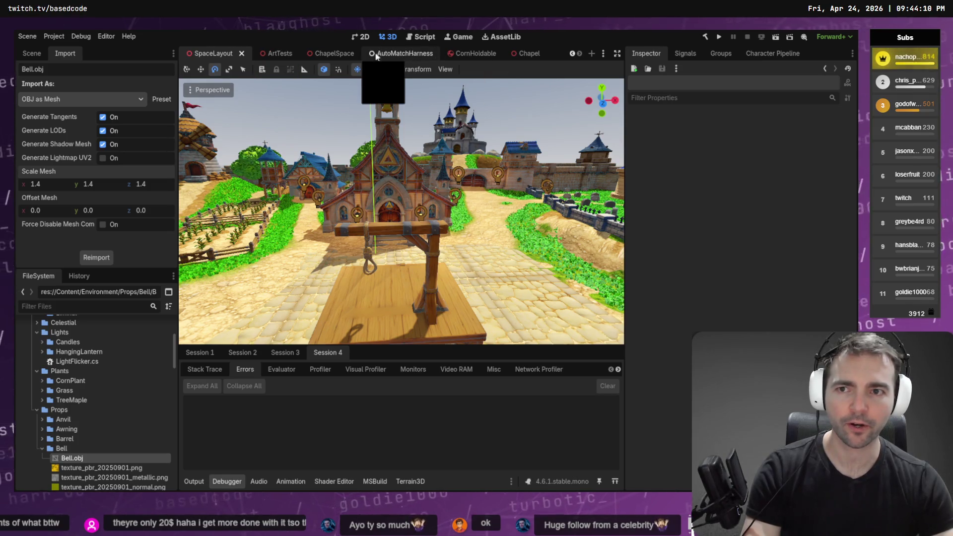
Step: Move the AutoMatchHarness scene tab to first position and run it with F6
{"action": "left_click_drag", "start_coordinate": [395, 53], "coordinate": [188, 54]}
{"action": "key", "text": "F6"}
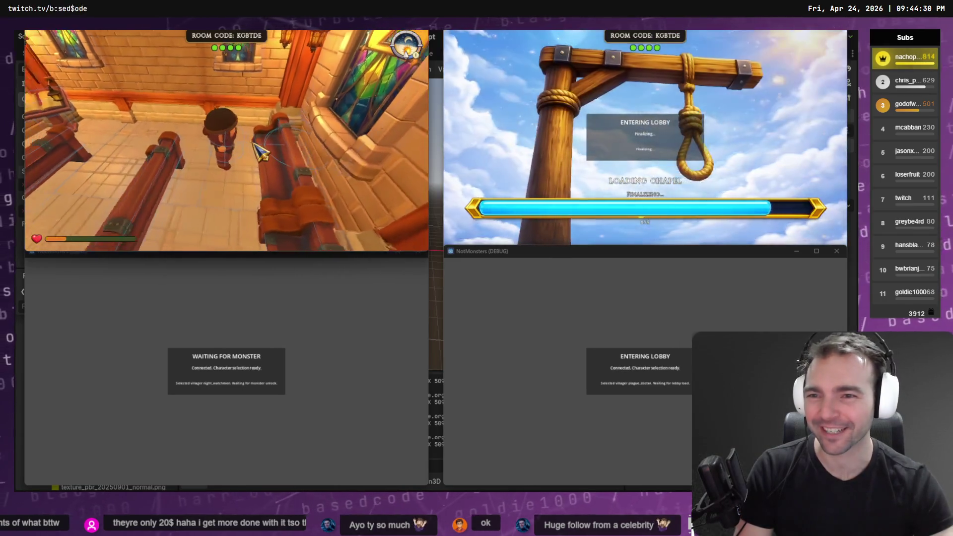
Step: Toggle the pause menu, walk toward the altar, and open then close the judgment panel
{"action": "key", "text": "Escape"}
{"action": "key", "text": "Escape"}
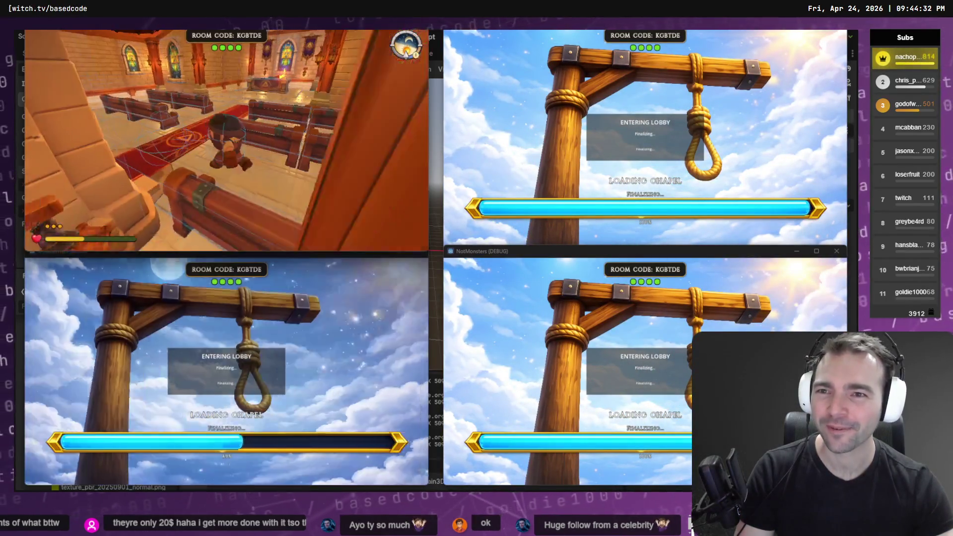
{"action": "key", "text": "w"}
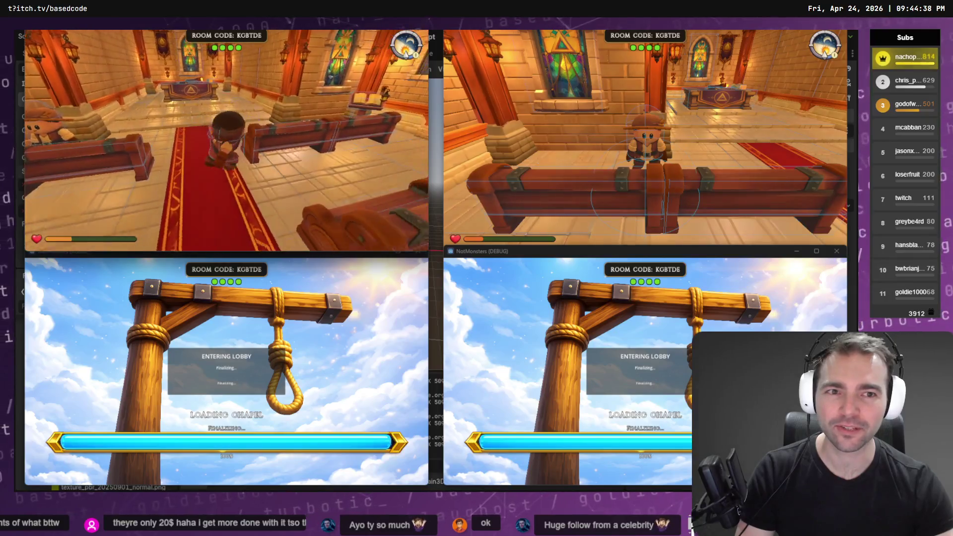
{"action": "key", "text": "f"}
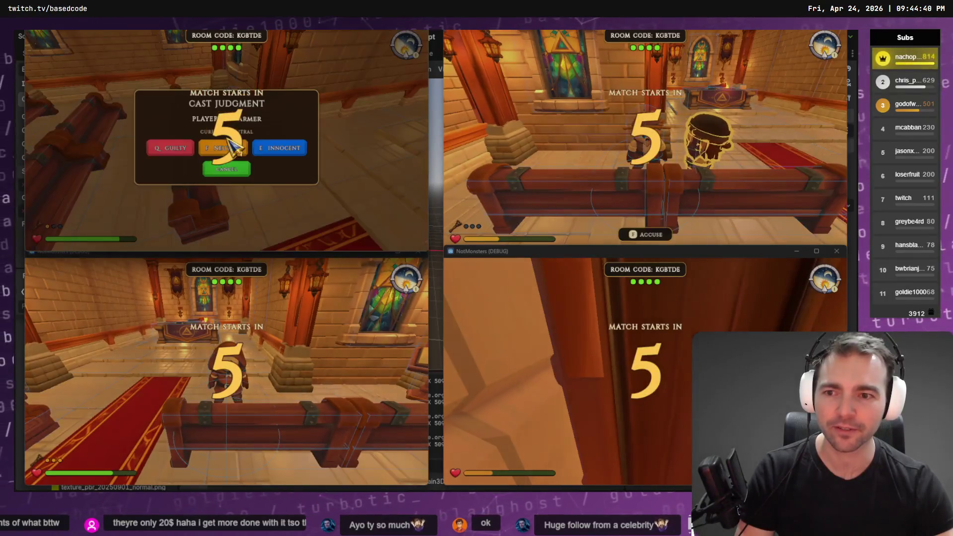
{"action": "key", "text": "Escape"}
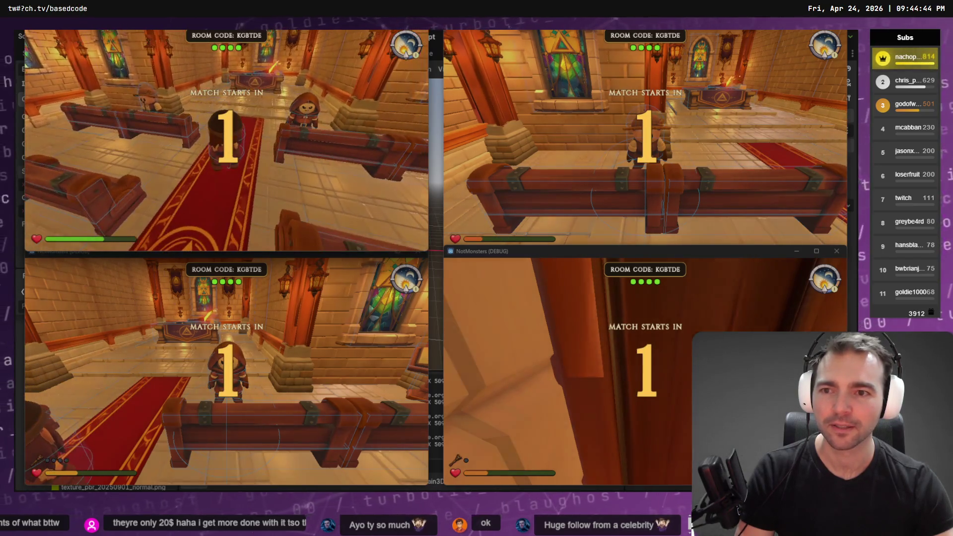
Step: Walk the first client's character forward out into the town square
{"action": "key", "text": "w"}
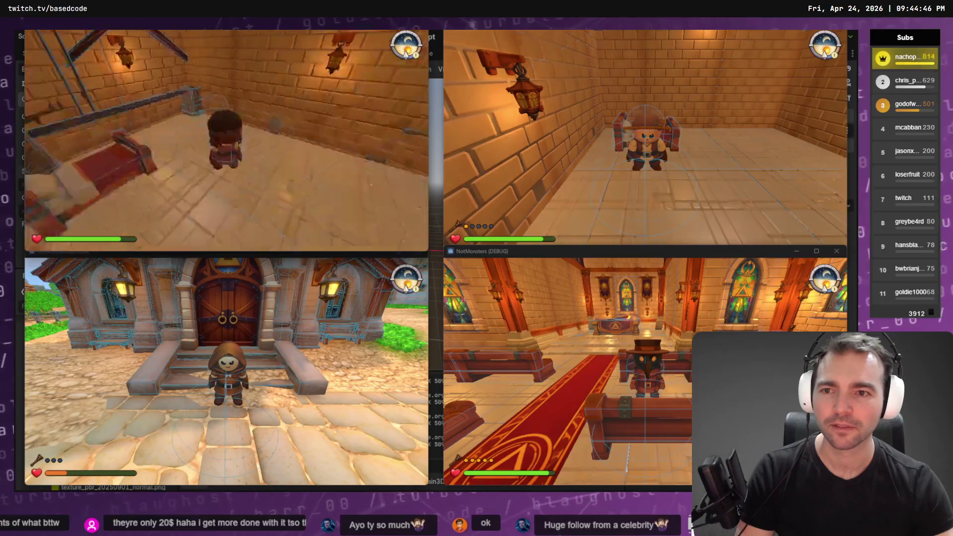
{"action": "key", "text": "w"}
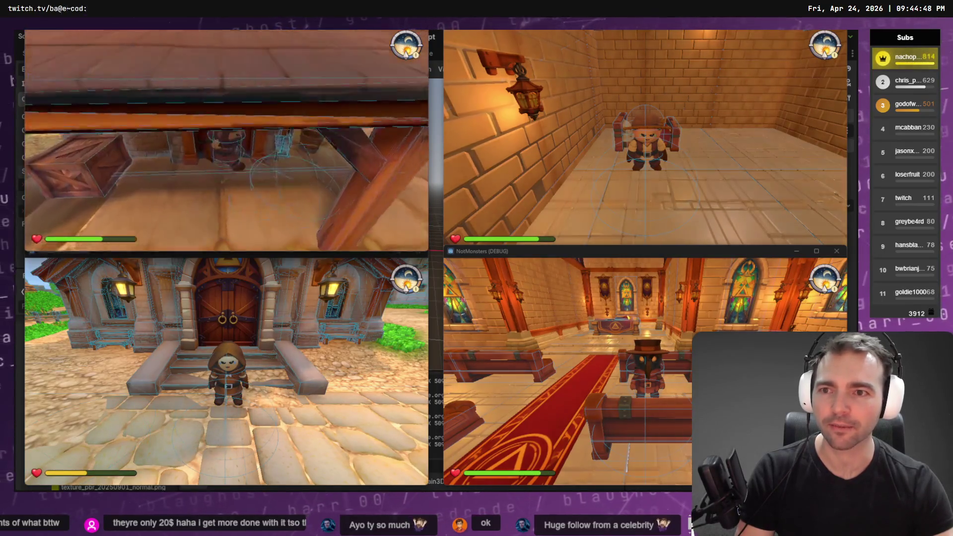
{"action": "key", "text": "w"}
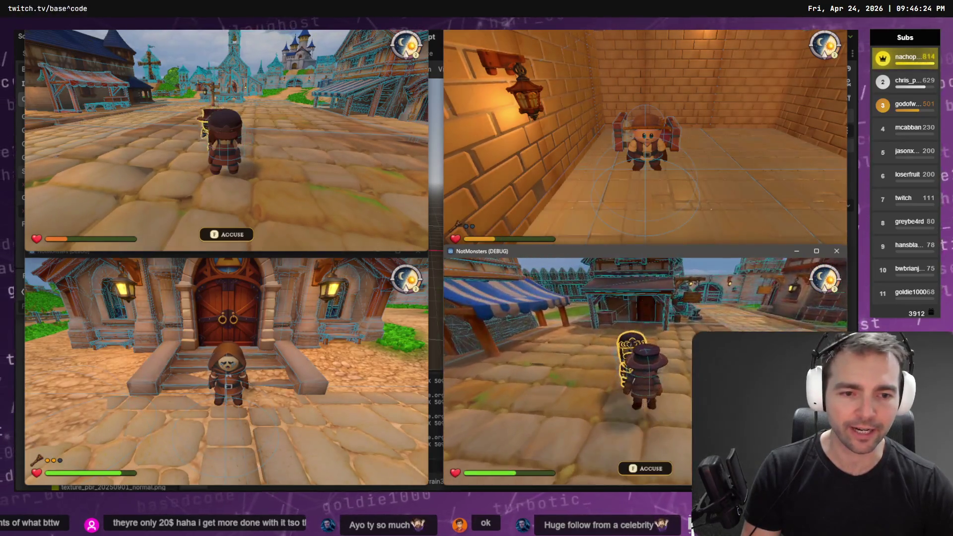
Step: Cast a Neutral judgment, toggle the fourth client's pause menu, and return to the Codex terminal
{"action": "left_click", "coordinate": [650, 382]}
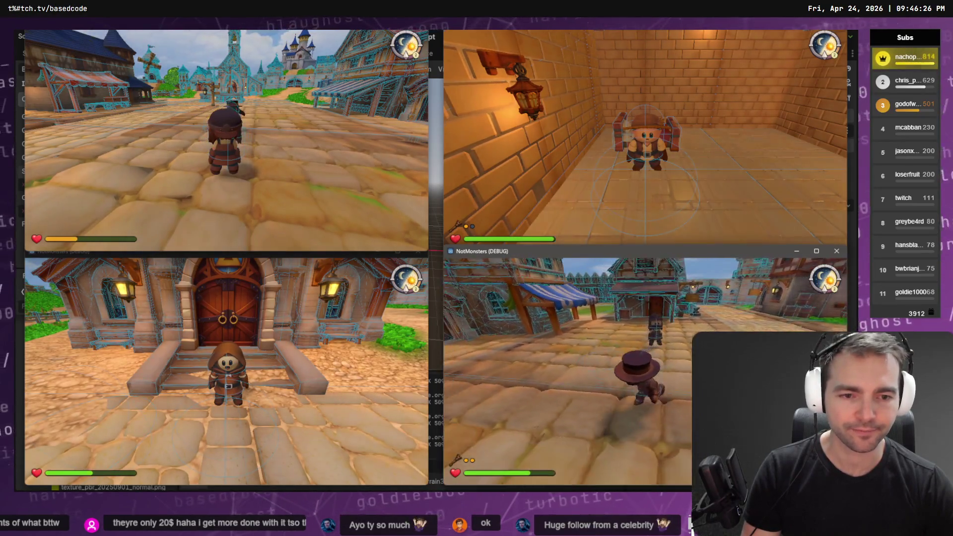
{"action": "key", "text": "Escape"}
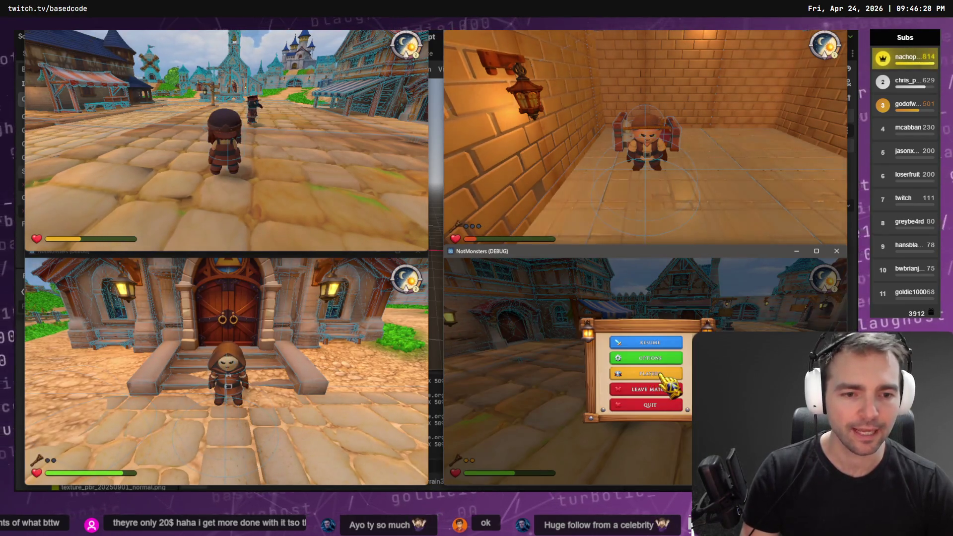
{"action": "key", "text": "Escape"}
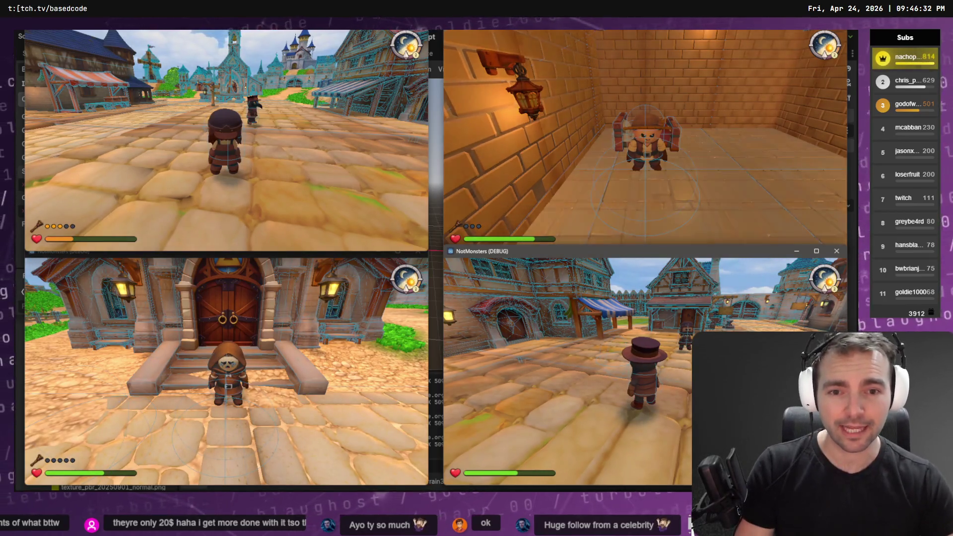
{"action": "key", "text": "alt+Tab"}
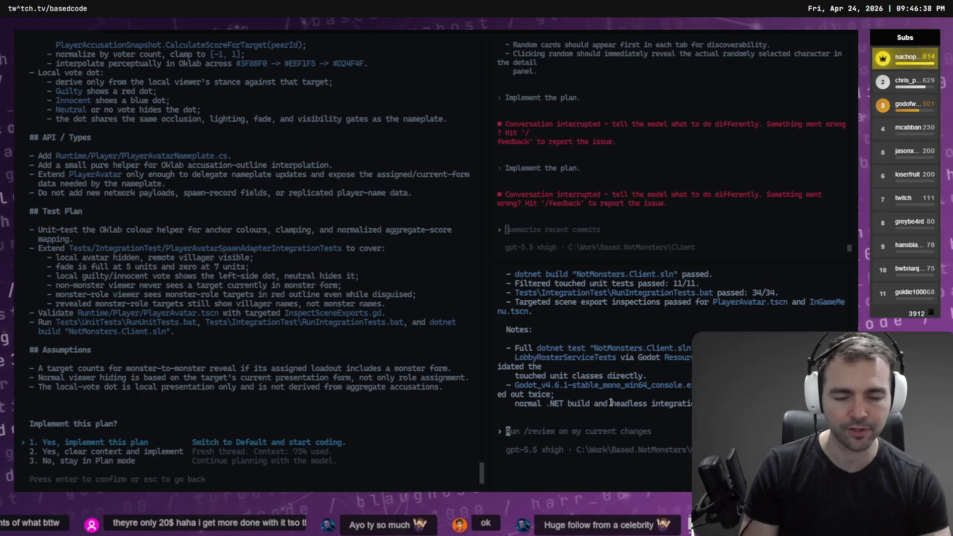
Step: Open a PowerShell pane on the right and scroll the plan down to its test plan
{"action": "key", "text": "alt+Tab"}
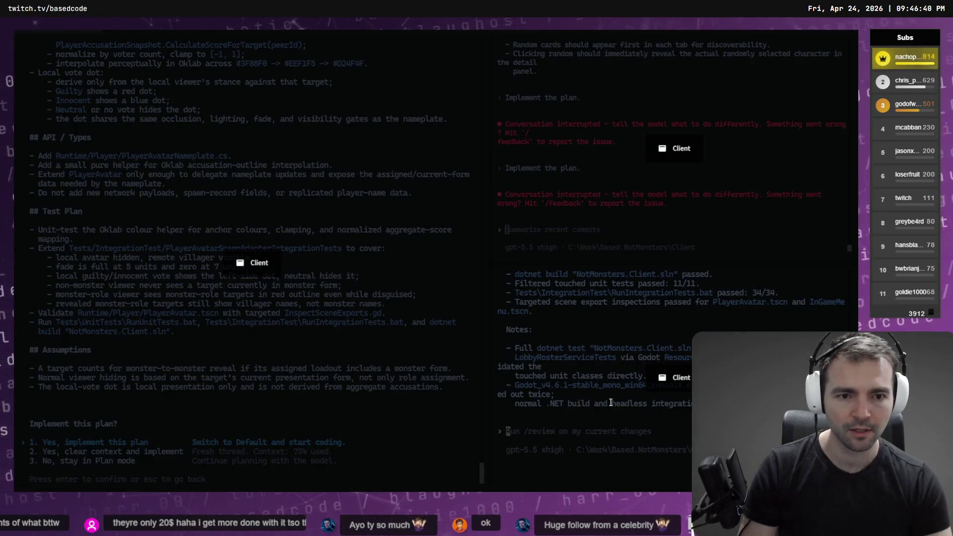
{"action": "key", "text": "alt+shift+minus"}
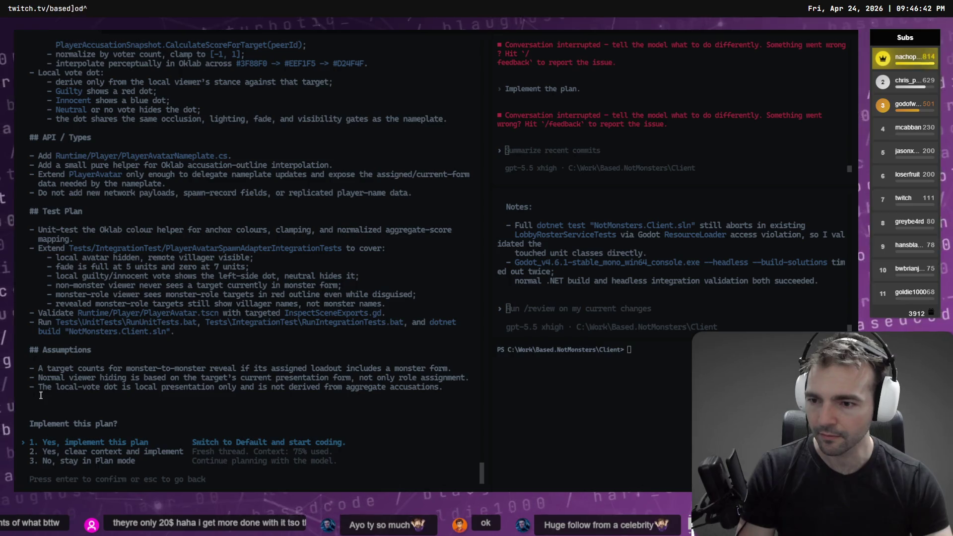
{"action": "scroll", "coordinate": [156, 221], "scroll_direction": "up", "scroll_amount": 12}
{"action": "scroll", "coordinate": [181, 247], "scroll_direction": "up", "scroll_amount": 3}
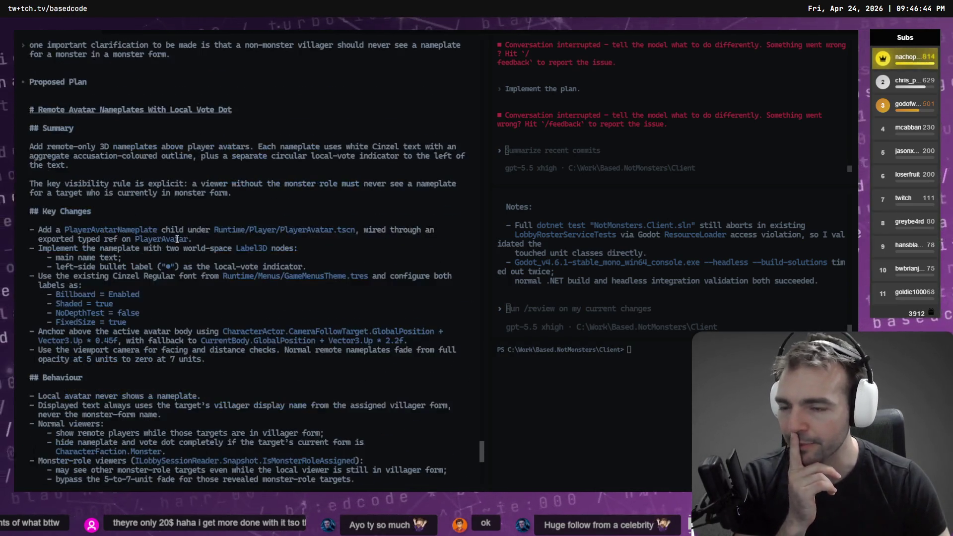
{"action": "scroll", "coordinate": [47, 174], "scroll_direction": "down", "scroll_amount": 3}
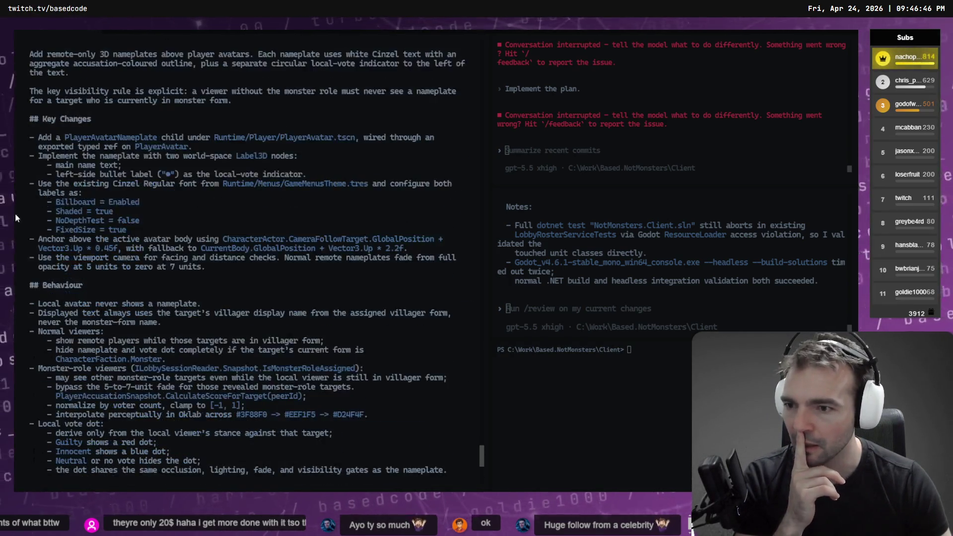
{"action": "scroll", "coordinate": [49, 184], "scroll_direction": "down", "scroll_amount": 4}
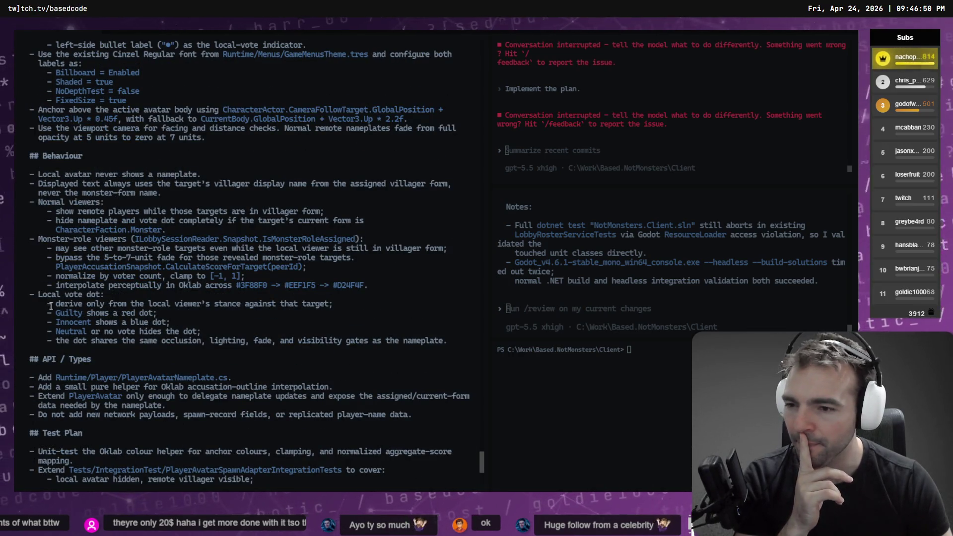
{"action": "scroll", "coordinate": [50, 307], "scroll_direction": "down", "scroll_amount": 2}
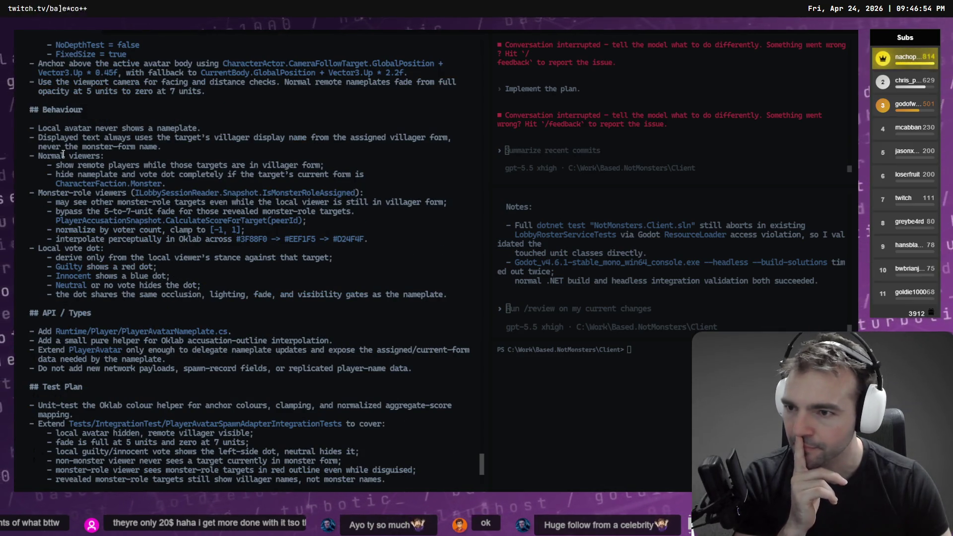
{"action": "scroll", "coordinate": [176, 171], "scroll_direction": "down", "scroll_amount": 3}
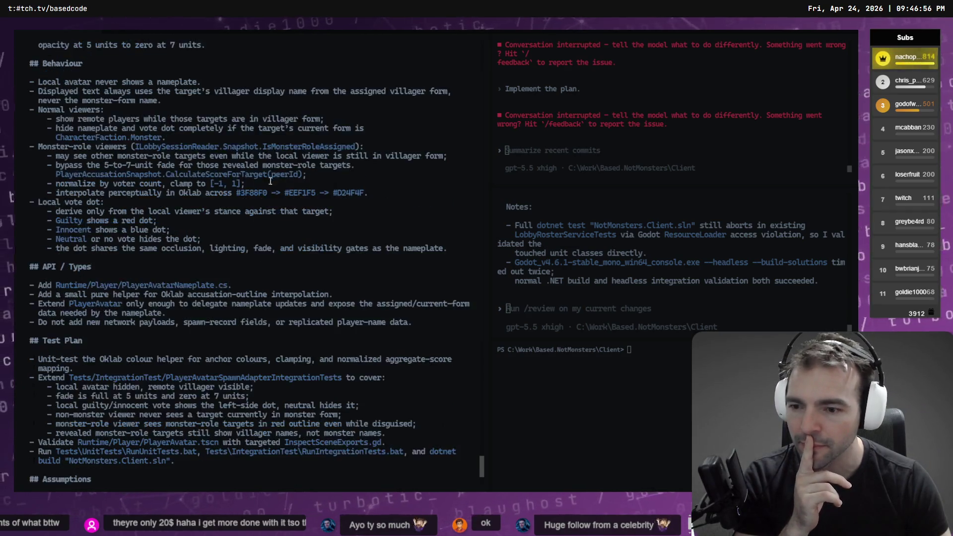
{"action": "scroll", "coordinate": [102, 159], "scroll_direction": "up", "scroll_amount": 4}
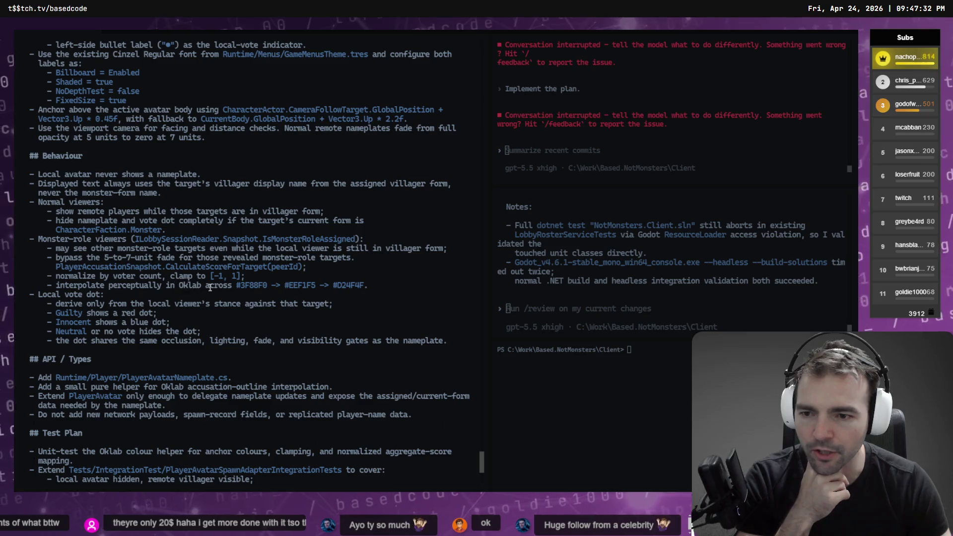
{"action": "scroll", "coordinate": [352, 299], "scroll_direction": "down", "scroll_amount": 2}
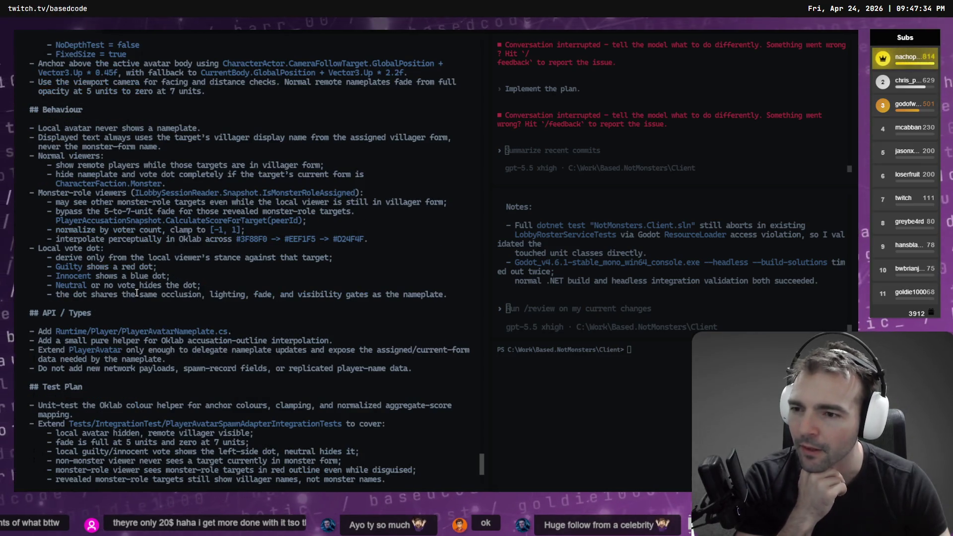
{"action": "scroll", "coordinate": [118, 256], "scroll_direction": "down", "scroll_amount": 2}
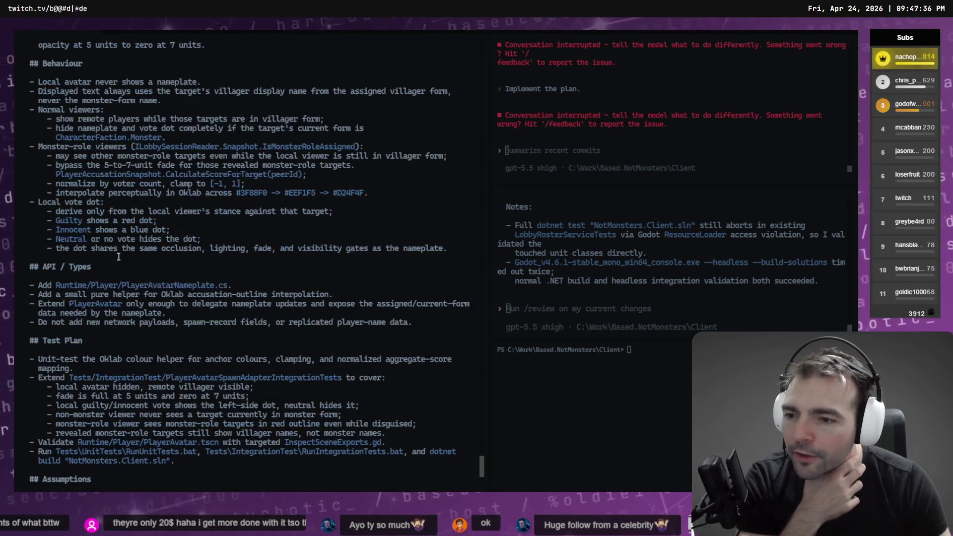
{"action": "scroll", "coordinate": [118, 257], "scroll_direction": "down", "scroll_amount": 5}
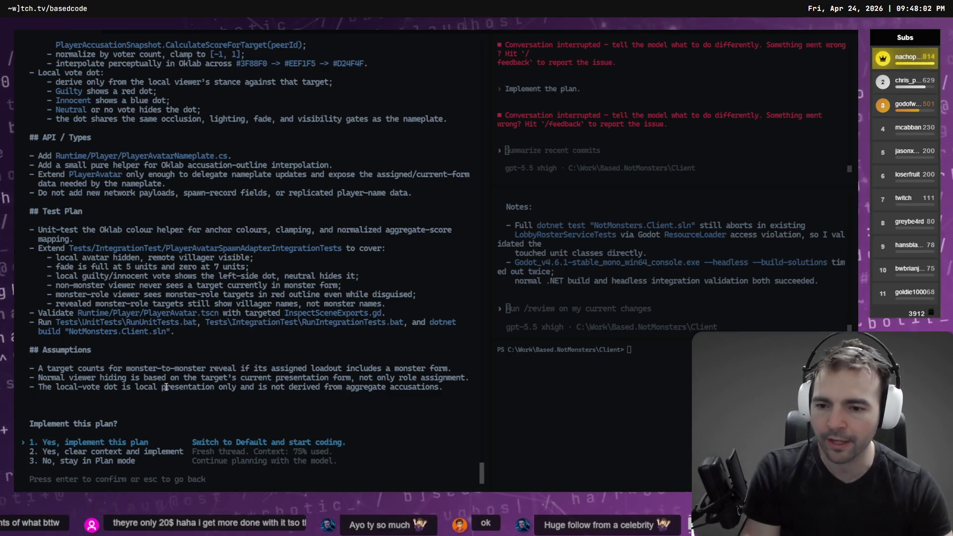
Step: Approve implementing the nameplate plan and add a new PowerShell pane below for a second session
{"action": "key", "text": "Return"}
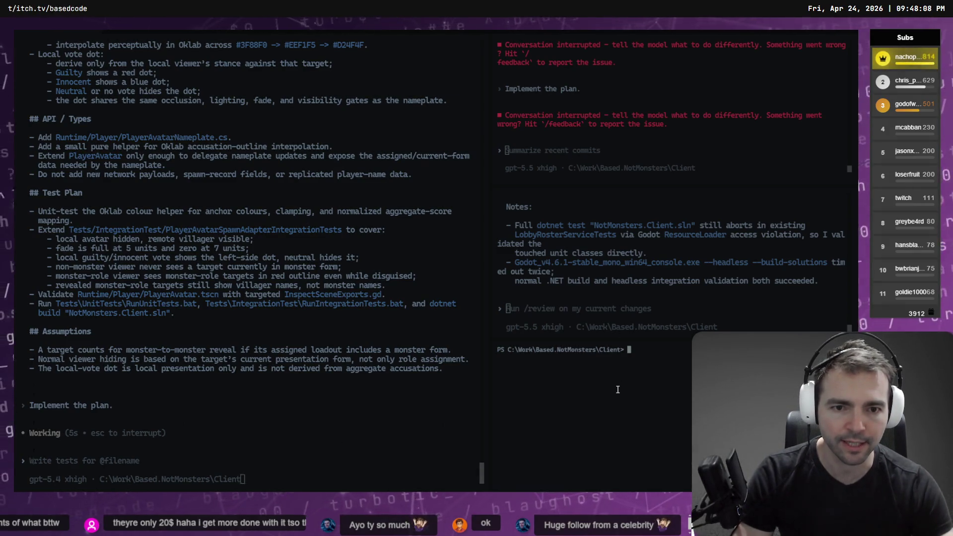
{"action": "key", "text": "alt+Tab"}
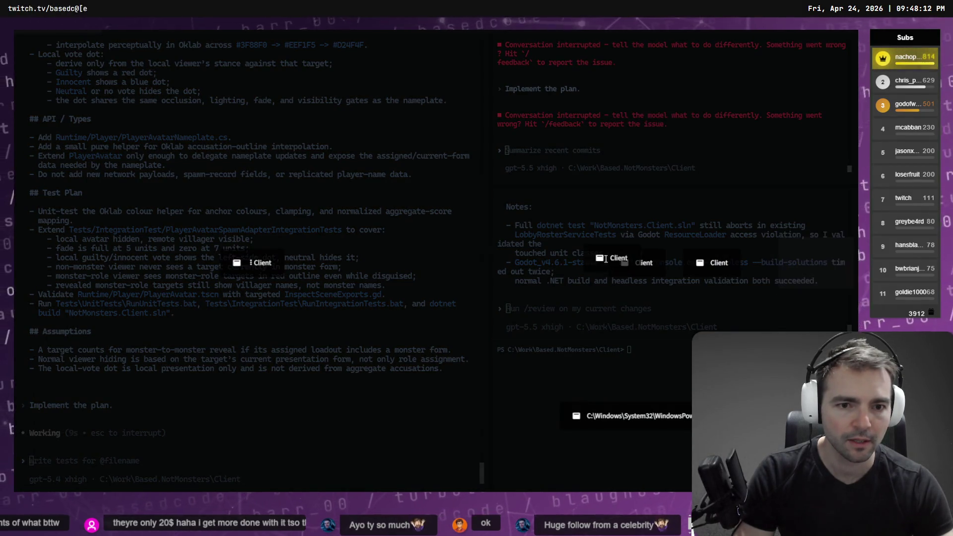
{"action": "left_click", "coordinate": [543, 267]}
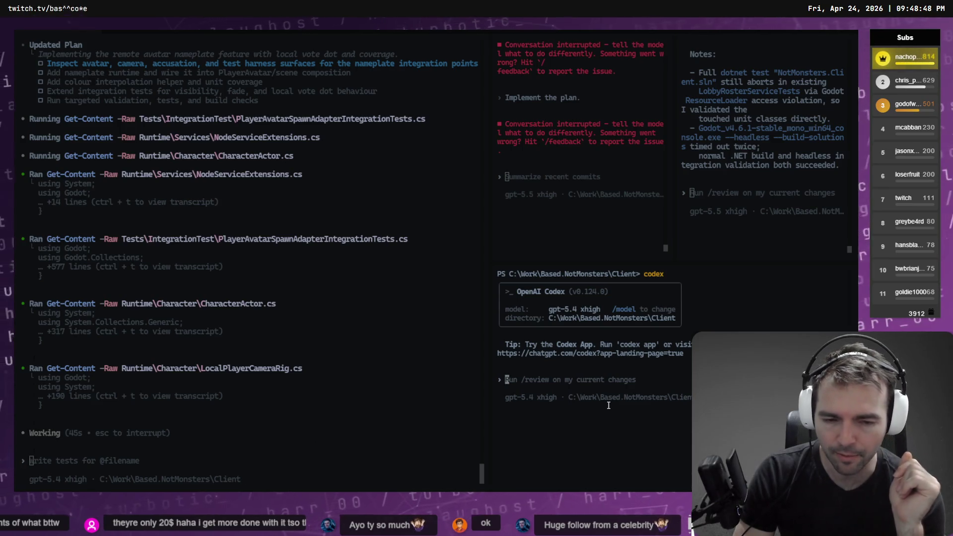
Step: Dictate and send the request: hold Tab for the in-game menu, Caps Lock for monster switch, questions first
{"action": "key", "text": "super+h"}
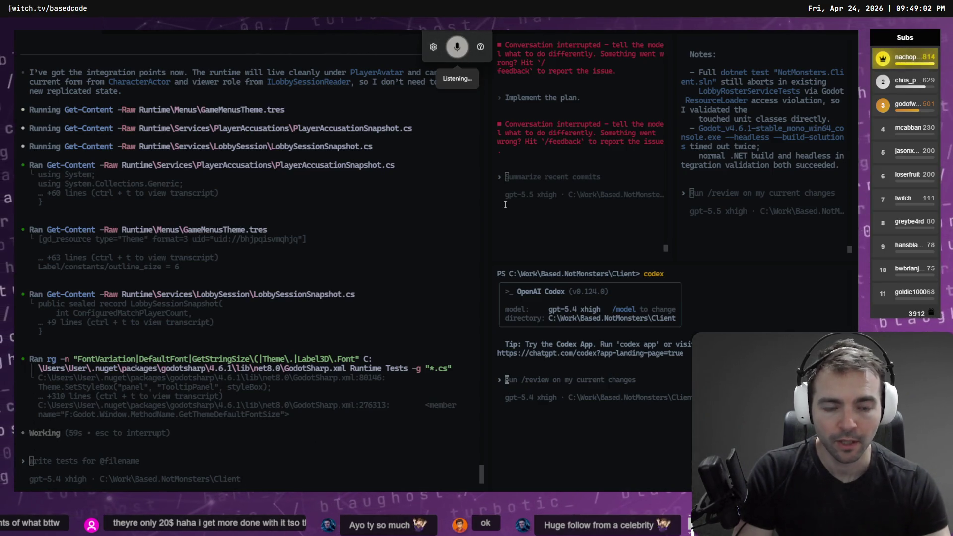
{"action": "type", "text": "we're going to have to shift around some of the"}
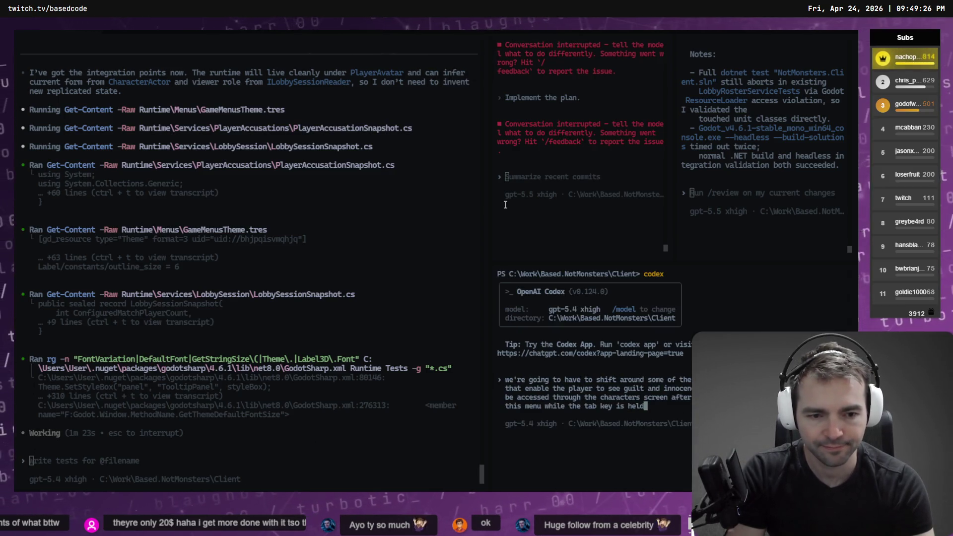
{"action": "key", "text": "super+h"}
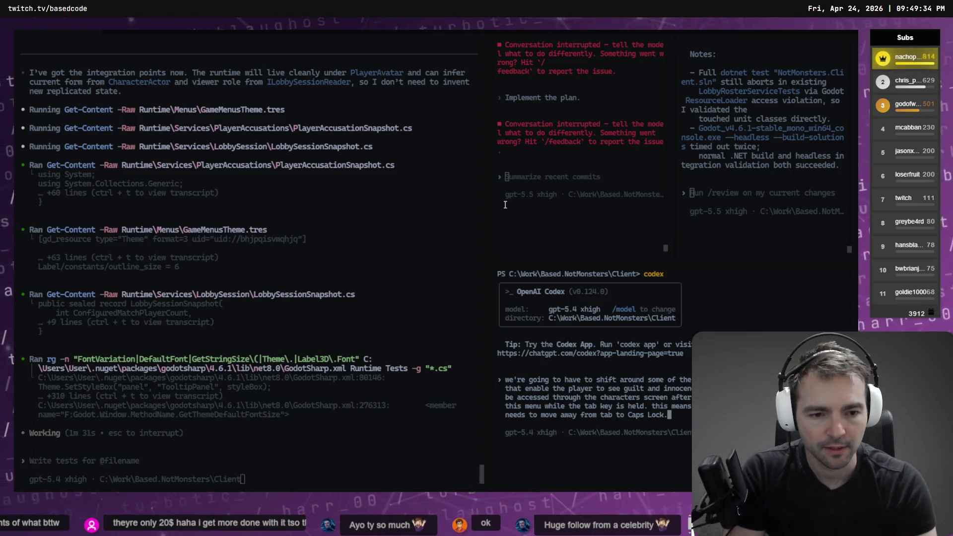
{"action": "key", "text": "super+h"}
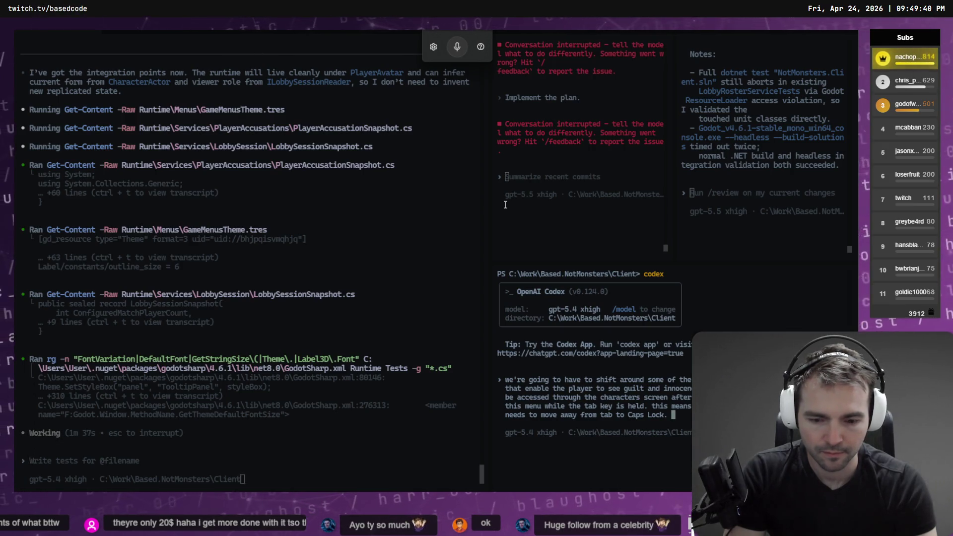
{"action": "type", "text": "\\"}
{"action": "key", "text": "Return"}
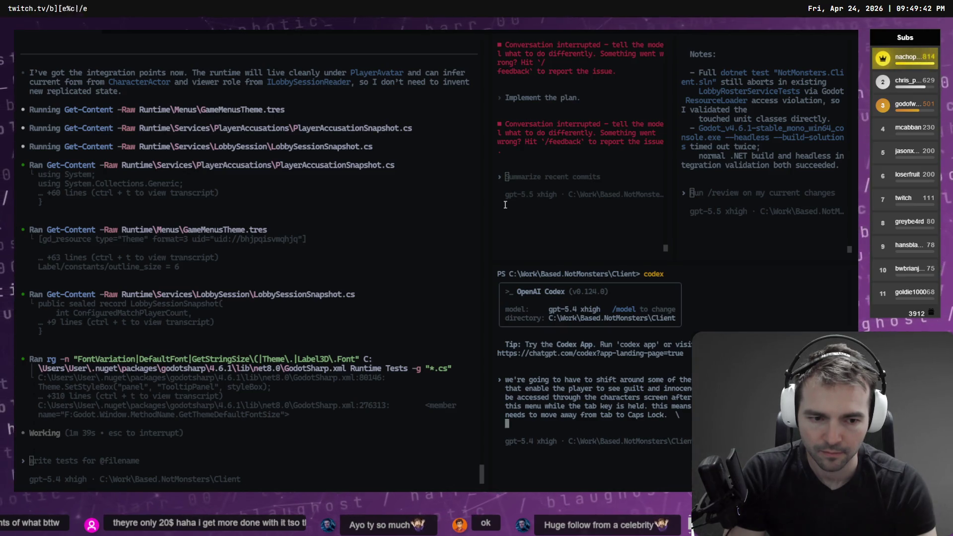
{"action": "key", "text": "super+h"}
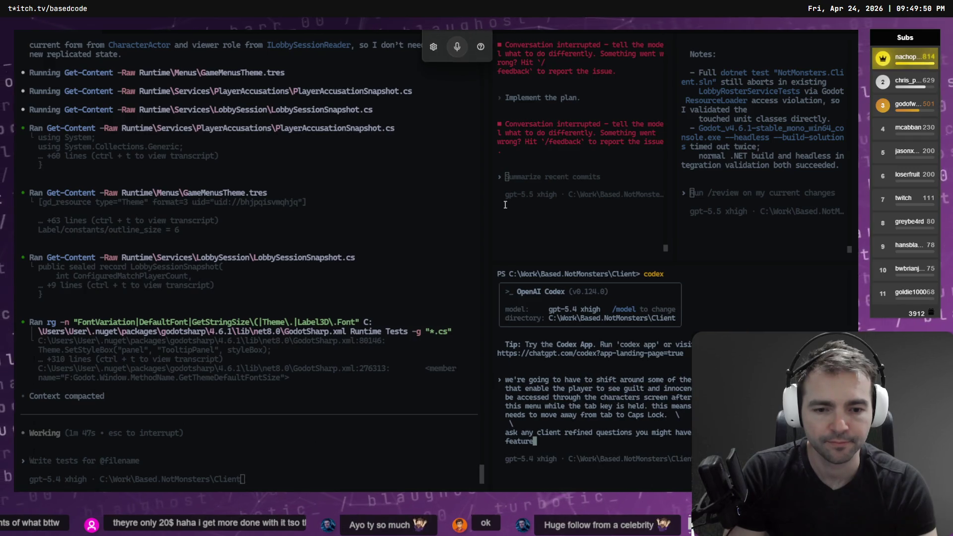
{"action": "key", "text": "Return"}
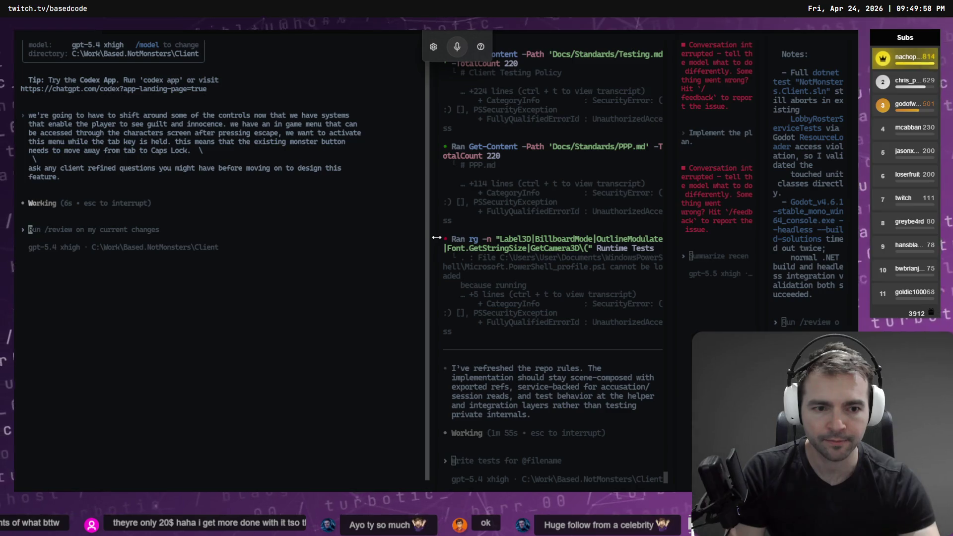
Step: Widen the middle pane and try dragging session panes into new positions
{"action": "left_click_drag", "start_coordinate": [436, 238], "coordinate": [322, 239]}
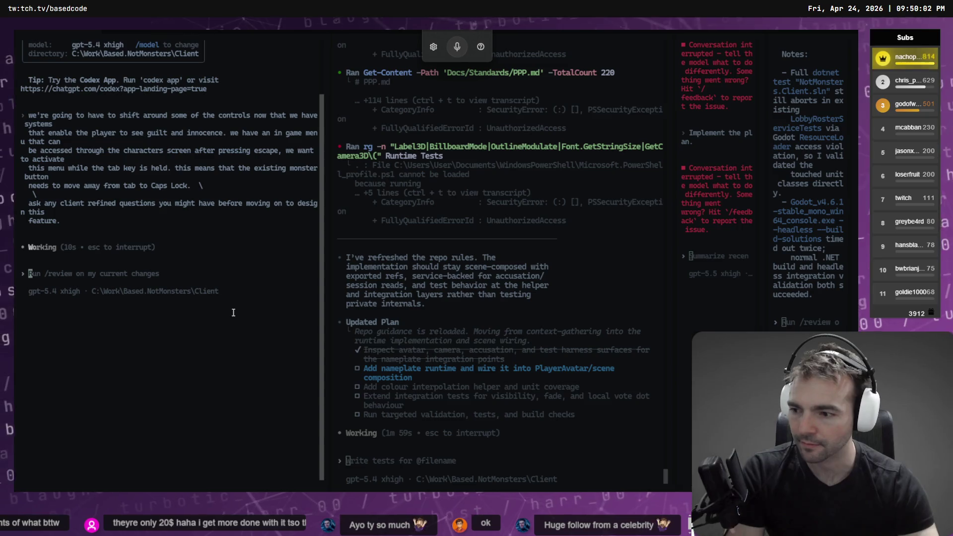
{"action": "scroll", "coordinate": [234, 313], "scroll_direction": "up", "scroll_amount": 1, "text": "ctrl"}
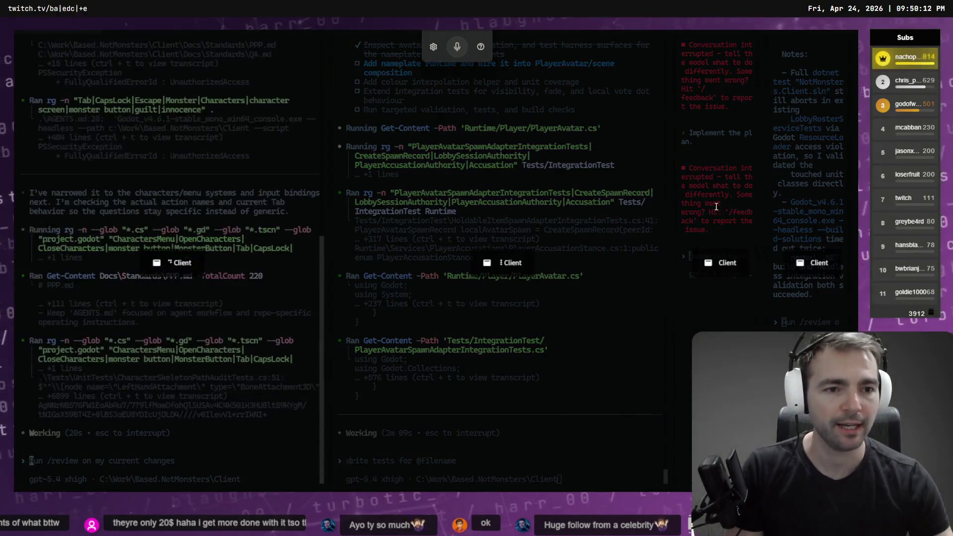
{"action": "mouse_move", "coordinate": [728, 263]}
{"action": "left_mouse_down"}
{"action": "mouse_move", "coordinate": [810, 255]}
{"action": "mouse_move", "coordinate": [446, 447]}
{"action": "mouse_move", "coordinate": [55, 433]}
{"action": "mouse_move", "coordinate": [839, 189]}
{"action": "left_mouse_up"}
{"action": "mouse_move", "coordinate": [813, 263]}
{"action": "left_mouse_down"}
{"action": "mouse_move", "coordinate": [756, 264]}
{"action": "mouse_move", "coordinate": [798, 99]}
{"action": "mouse_move", "coordinate": [849, 263]}
{"action": "mouse_move", "coordinate": [761, 273]}
{"action": "mouse_move", "coordinate": [820, 329]}
{"action": "mouse_move", "coordinate": [823, 43]}
{"action": "mouse_move", "coordinate": [725, 158]}
{"action": "left_mouse_up"}
{"action": "right_click", "coordinate": [737, 202]}
{"action": "left_click", "coordinate": [719, 210]}
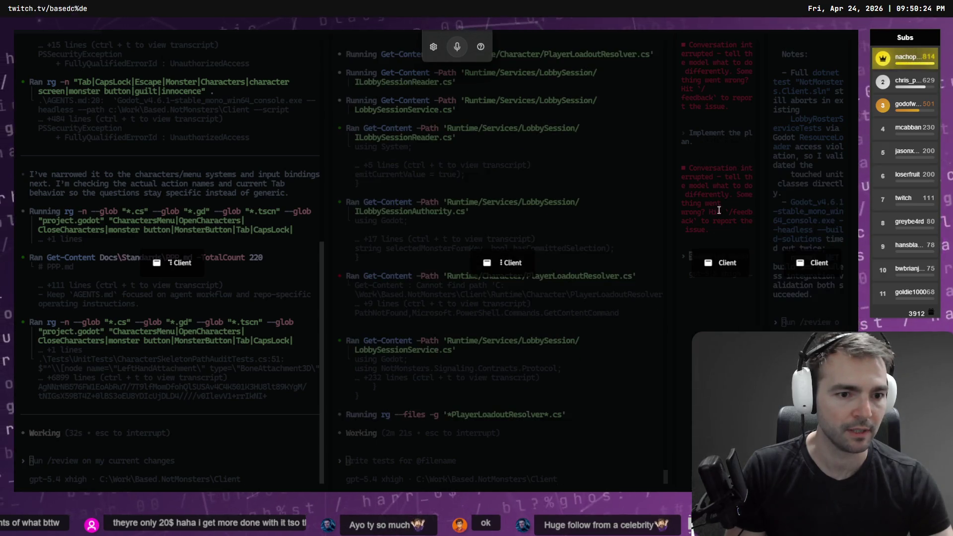
{"action": "mouse_move", "coordinate": [695, 497]}
{"action": "left_mouse_down"}
{"action": "mouse_move", "coordinate": [730, 323]}
{"action": "mouse_move", "coordinate": [738, 143]}
{"action": "left_mouse_up"}
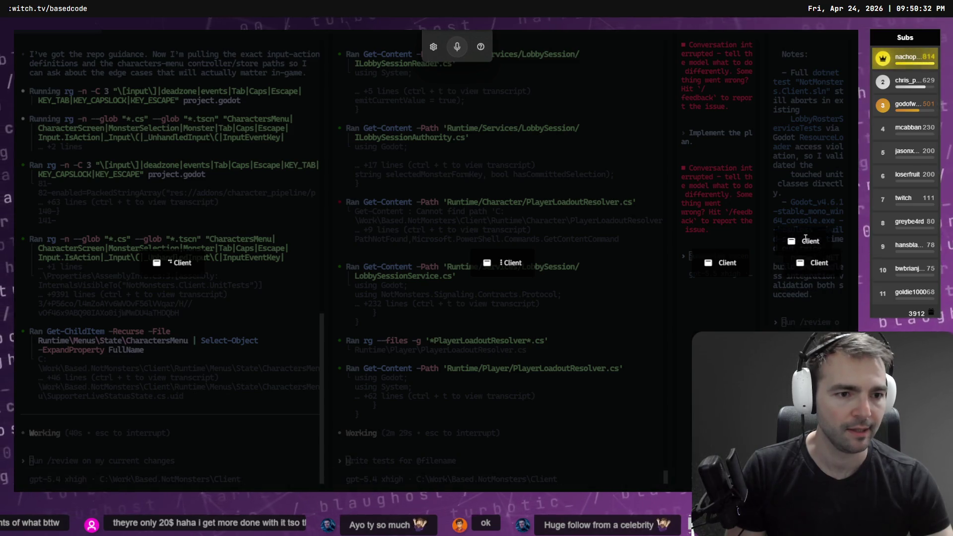
{"action": "right_click", "coordinate": [701, 228]}
{"action": "left_click", "coordinate": [691, 161]}
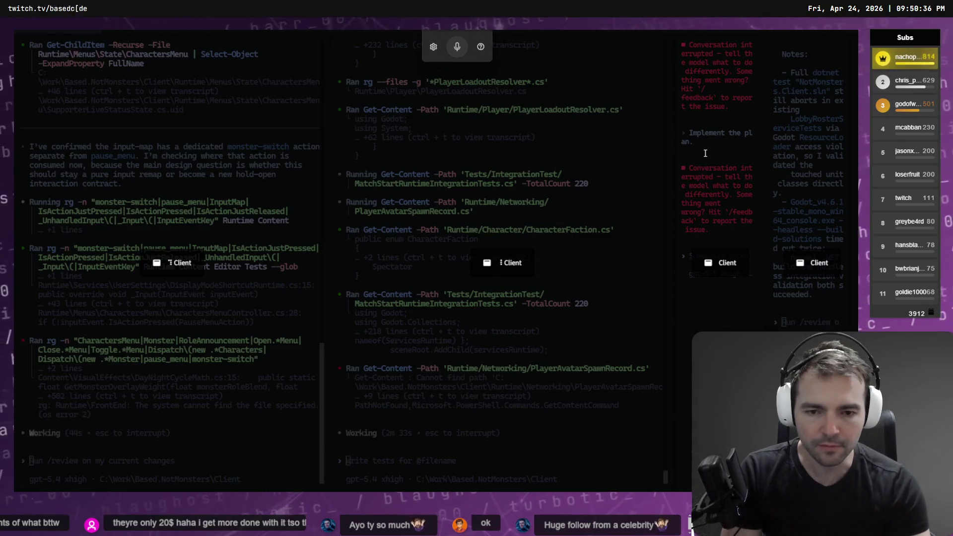
Step: Re-tile the four columns into a 2x2 grid using Alt+V and pane-move shortcuts
{"action": "key", "text": "alt+v"}
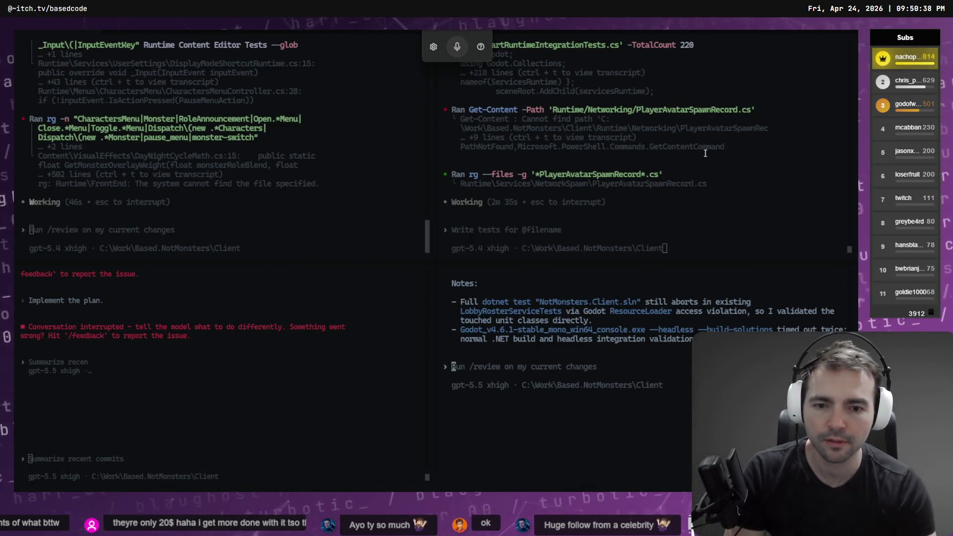
{"action": "key", "text": "alt"}
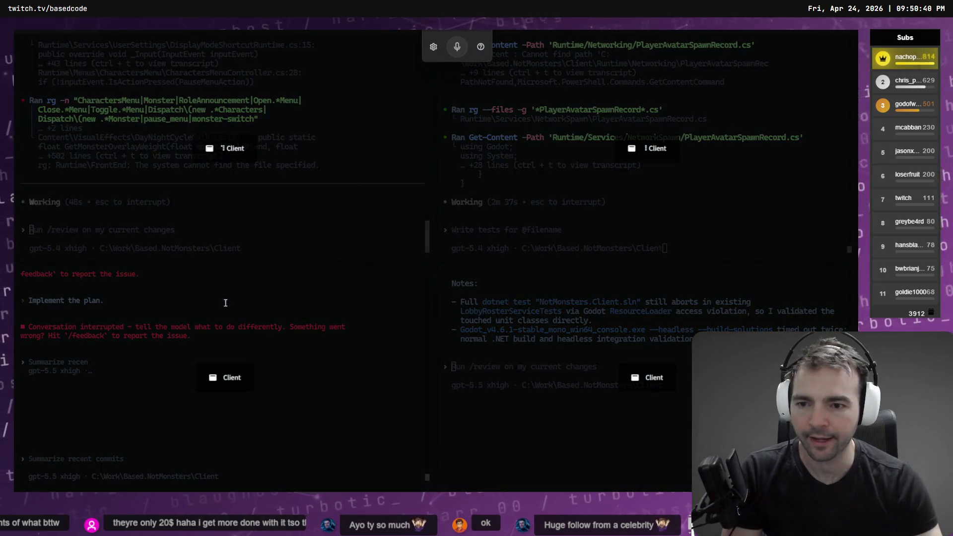
{"action": "key", "text": "alt+shift+l"}
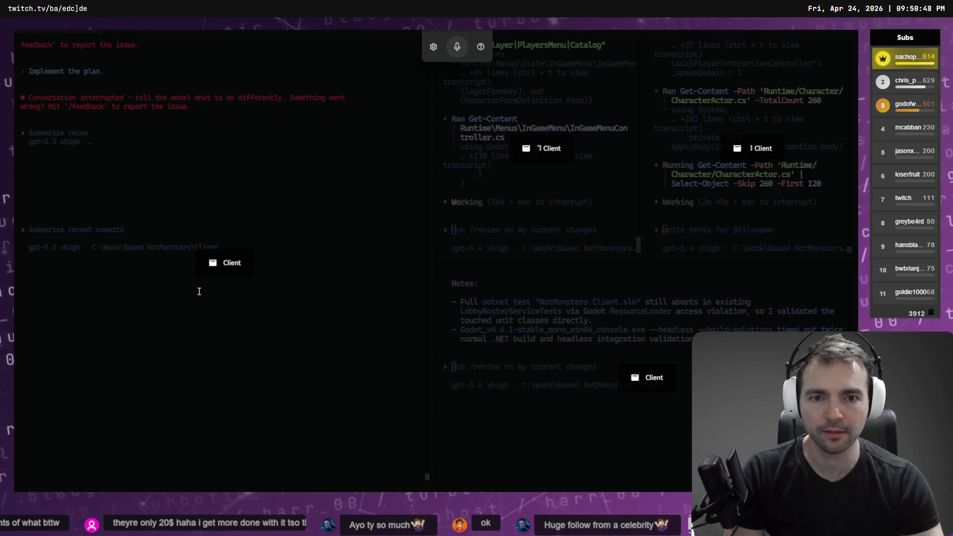
{"action": "key", "text": "alt+shift+h"}
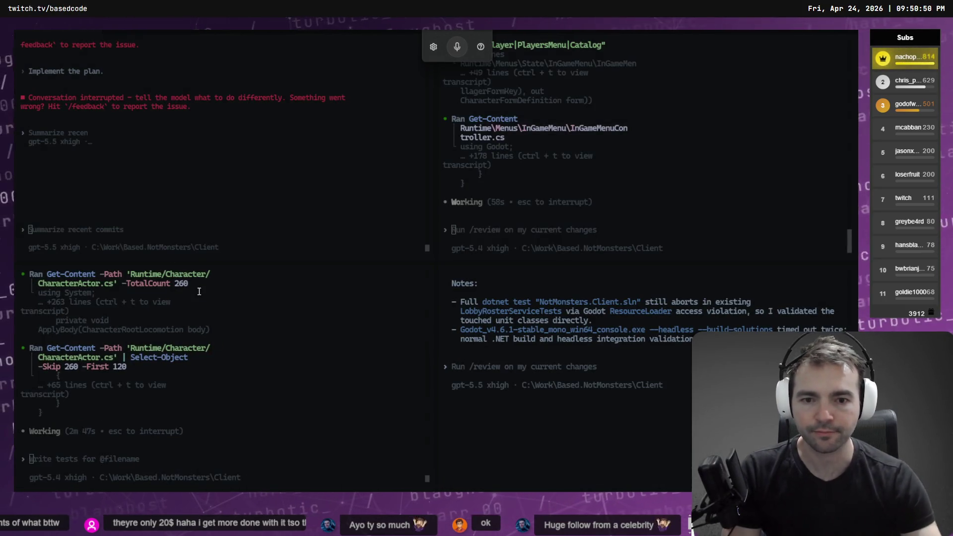
{"action": "key", "text": "alt+l"}
{"action": "mouse_move", "coordinate": [219, 143]}
{"action": "left_mouse_down"}
{"action": "mouse_move", "coordinate": [131, 474]}
{"action": "mouse_move", "coordinate": [645, 398]}
{"action": "left_mouse_up"}
{"action": "right_click", "coordinate": [660, 135]}
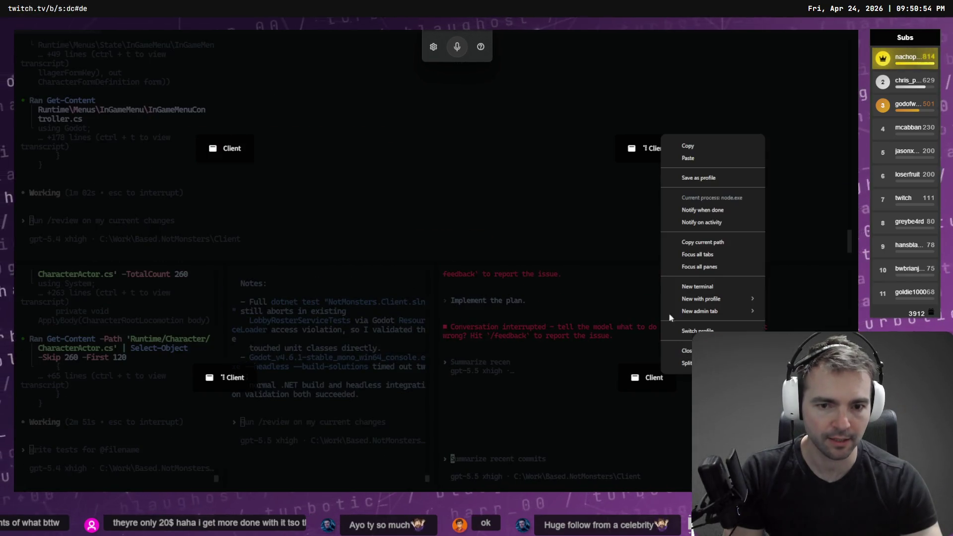
Step: Dock the bottom-left session at the top right, re-dock the others, and narrow the left pane
{"action": "left_click", "coordinate": [572, 280]}
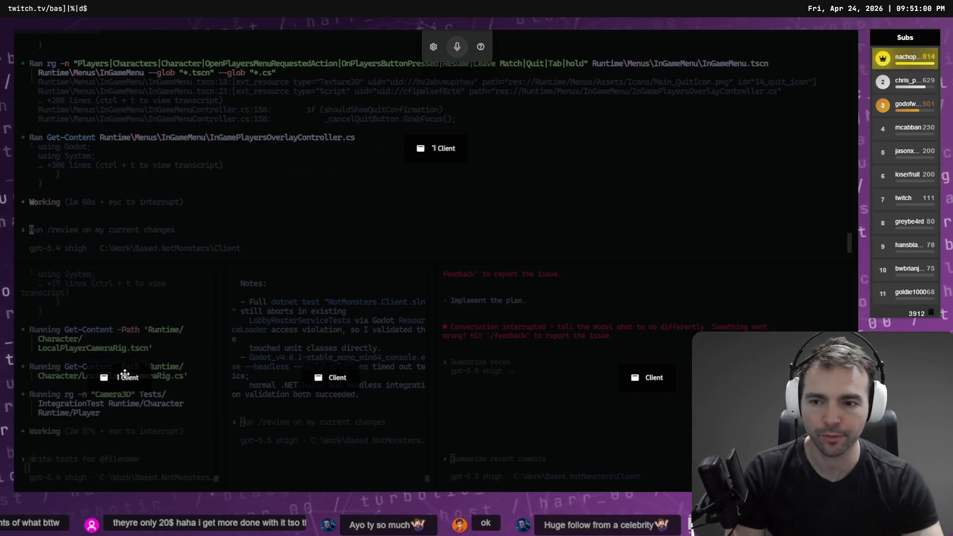
{"action": "mouse_move", "coordinate": [124, 373]}
{"action": "left_mouse_down"}
{"action": "mouse_move", "coordinate": [723, 183]}
{"action": "mouse_move", "coordinate": [826, 130]}
{"action": "mouse_move", "coordinate": [819, 145]}
{"action": "left_mouse_up"}
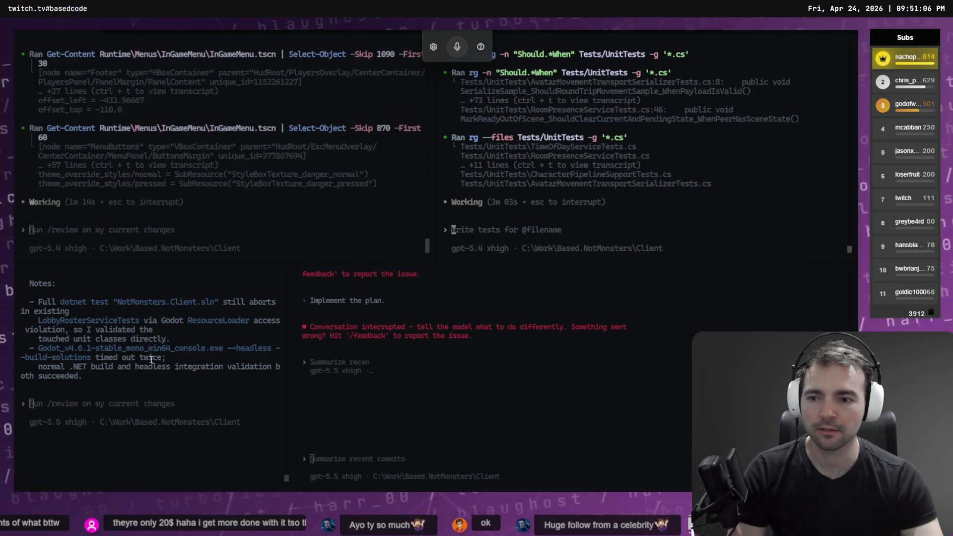
{"action": "mouse_move", "coordinate": [172, 380]}
{"action": "left_mouse_down"}
{"action": "mouse_move", "coordinate": [691, 376]}
{"action": "mouse_move", "coordinate": [819, 318]}
{"action": "mouse_move", "coordinate": [836, 119]}
{"action": "mouse_move", "coordinate": [844, 228]}
{"action": "mouse_move", "coordinate": [831, 290]}
{"action": "left_mouse_up"}
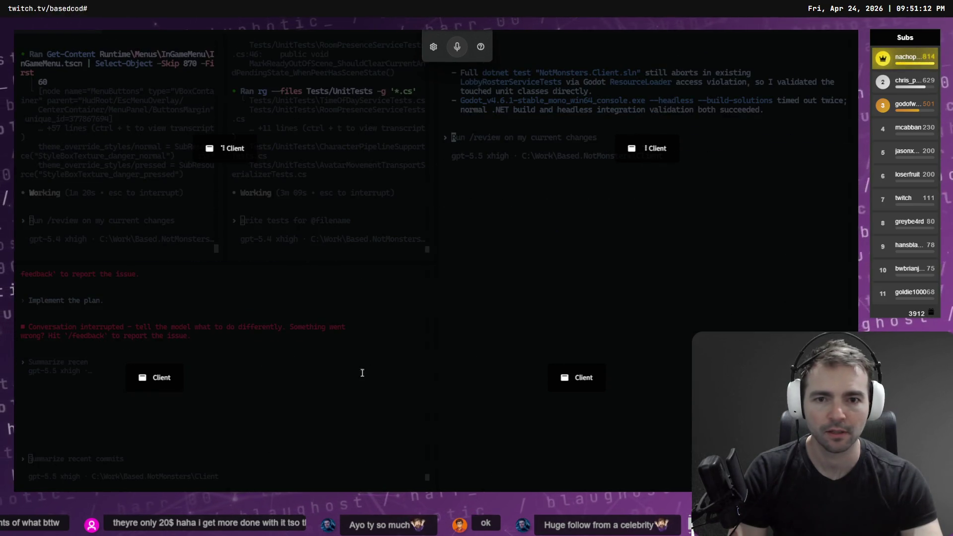
{"action": "mouse_move", "coordinate": [694, 229]}
{"action": "left_mouse_down"}
{"action": "mouse_move", "coordinate": [621, 404]}
{"action": "mouse_move", "coordinate": [602, 383]}
{"action": "mouse_move", "coordinate": [576, 378]}
{"action": "mouse_move", "coordinate": [840, 34]}
{"action": "mouse_move", "coordinate": [633, 89]}
{"action": "mouse_move", "coordinate": [805, 266]}
{"action": "mouse_move", "coordinate": [343, 345]}
{"action": "mouse_move", "coordinate": [486, 325]}
{"action": "mouse_move", "coordinate": [847, 318]}
{"action": "mouse_move", "coordinate": [844, 343]}
{"action": "left_mouse_up"}
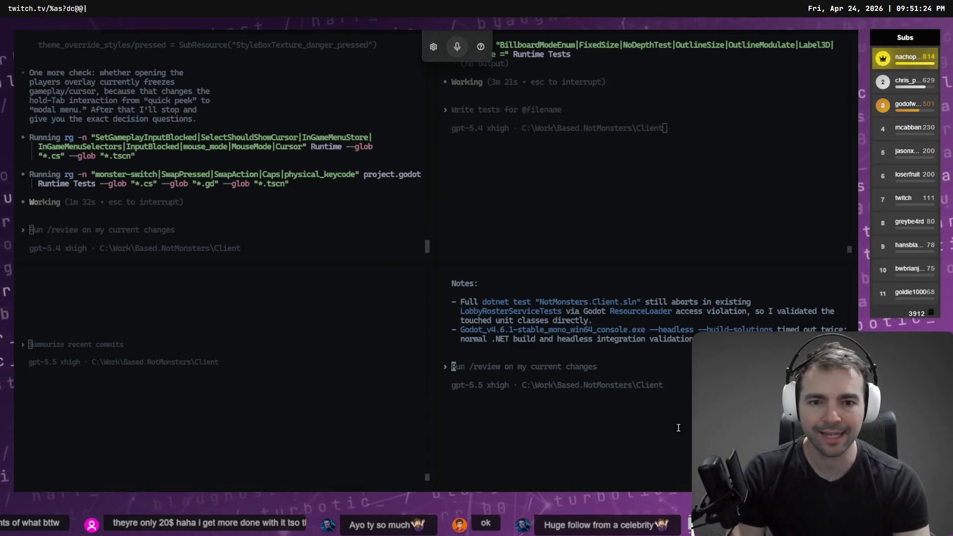
{"action": "mouse_move", "coordinate": [654, 147]}
{"action": "left_mouse_down"}
{"action": "mouse_move", "coordinate": [158, 371]}
{"action": "mouse_move", "coordinate": [43, 340]}
{"action": "mouse_move", "coordinate": [42, 286]}
{"action": "mouse_move", "coordinate": [50, 290]}
{"action": "left_mouse_up"}
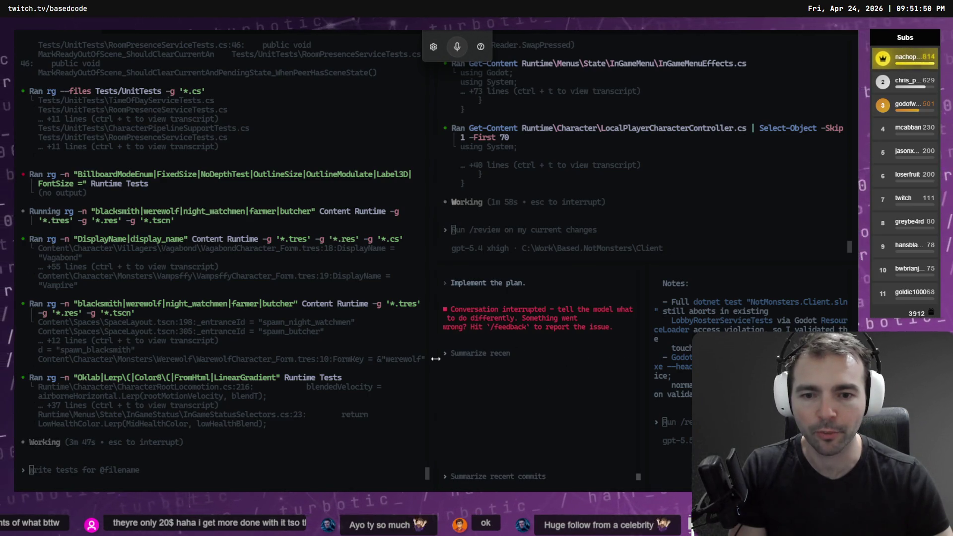
{"action": "left_click_drag", "start_coordinate": [422, 358], "coordinate": [389, 356]}
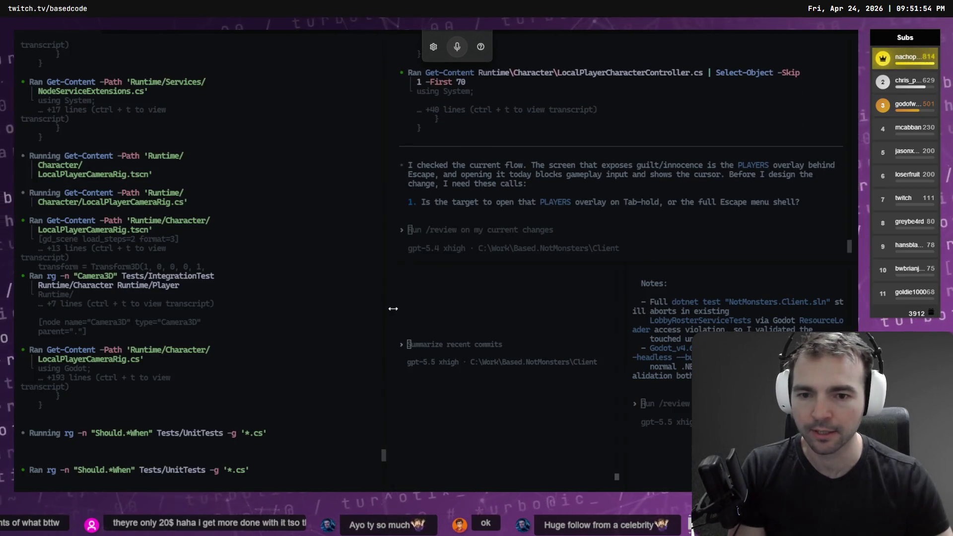
Step: Widen the left pane slightly and move the questions session into the large left slot
{"action": "left_click_drag", "start_coordinate": [407, 311], "coordinate": [422, 311]}
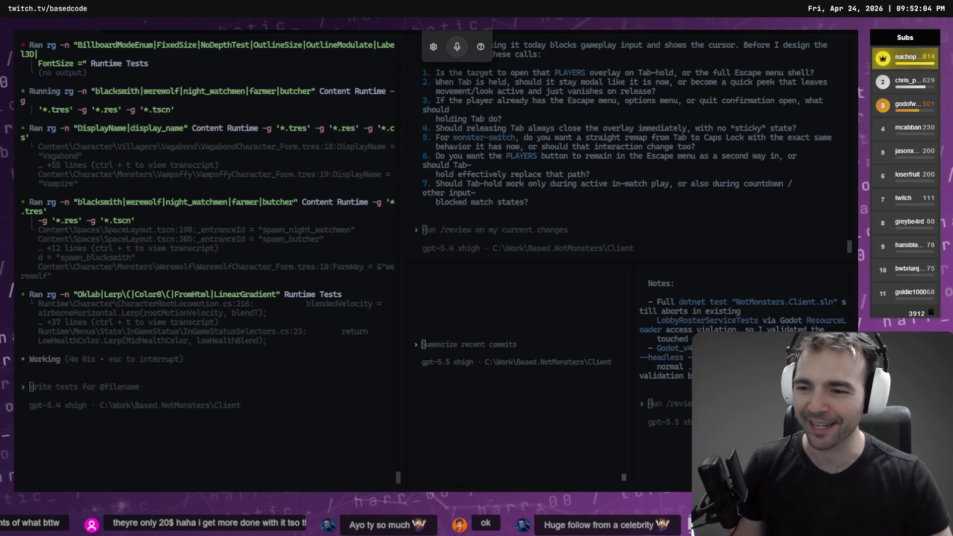
{"action": "mouse_move", "coordinate": [559, 166]}
{"action": "left_mouse_down"}
{"action": "mouse_move", "coordinate": [611, 154]}
{"action": "mouse_move", "coordinate": [30, 278]}
{"action": "mouse_move", "coordinate": [130, 299]}
{"action": "left_mouse_up"}
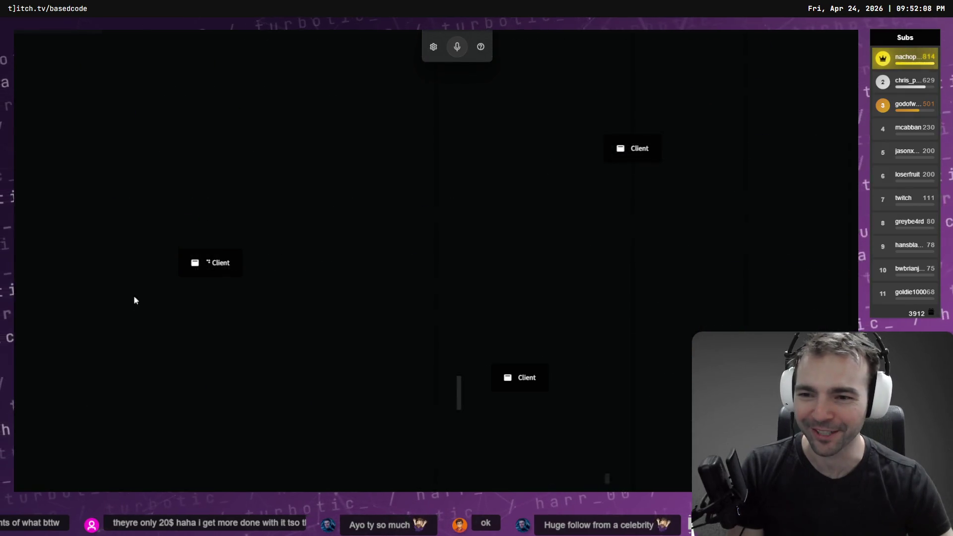
{"action": "mouse_move", "coordinate": [534, 185]}
{"action": "left_mouse_down"}
{"action": "mouse_move", "coordinate": [535, 216]}
{"action": "mouse_move", "coordinate": [655, 82]}
{"action": "mouse_move", "coordinate": [749, 31]}
{"action": "mouse_move", "coordinate": [615, 97]}
{"action": "left_mouse_up"}
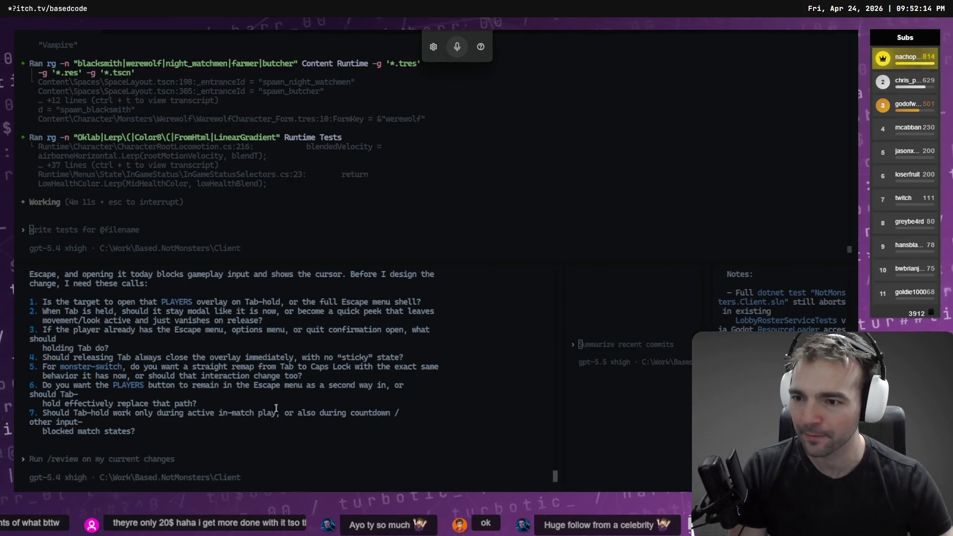
Step: Re-dock the panes, moving the Summarize recent commits session to the top-right slot
{"action": "mouse_move", "coordinate": [285, 408]}
{"action": "left_mouse_down"}
{"action": "mouse_move", "coordinate": [298, 381]}
{"action": "mouse_move", "coordinate": [281, 340]}
{"action": "mouse_move", "coordinate": [99, 190]}
{"action": "mouse_move", "coordinate": [48, 108]}
{"action": "left_mouse_up"}
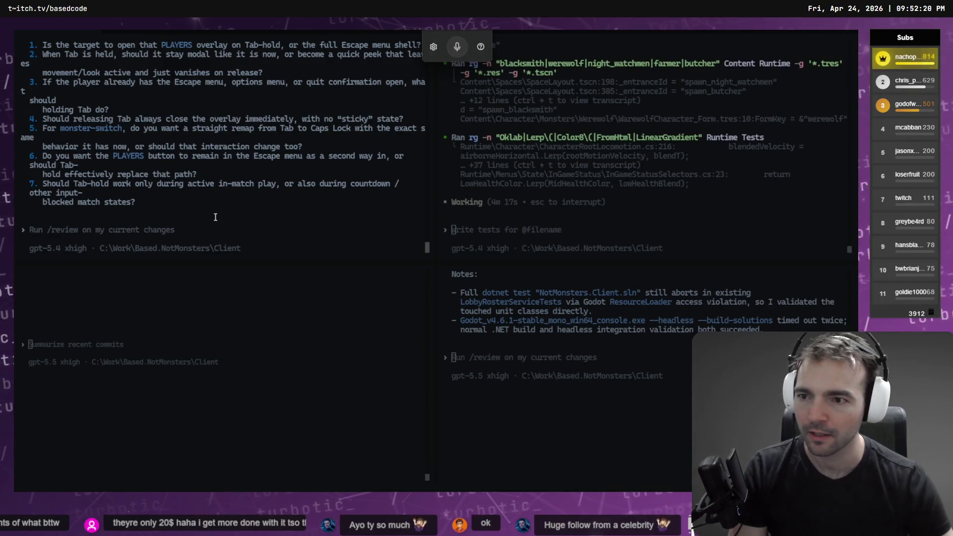
{"action": "mouse_move", "coordinate": [224, 148]}
{"action": "left_mouse_down"}
{"action": "mouse_move", "coordinate": [185, 437]}
{"action": "mouse_move", "coordinate": [235, 368]}
{"action": "mouse_move", "coordinate": [221, 373]}
{"action": "left_mouse_up"}
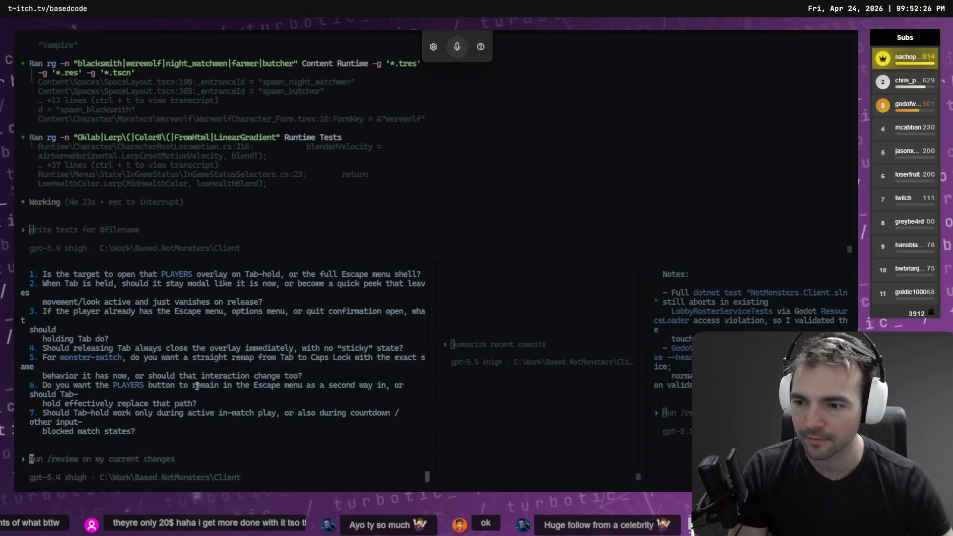
{"action": "scroll", "coordinate": [197, 386], "scroll_direction": "up", "scroll_amount": 3}
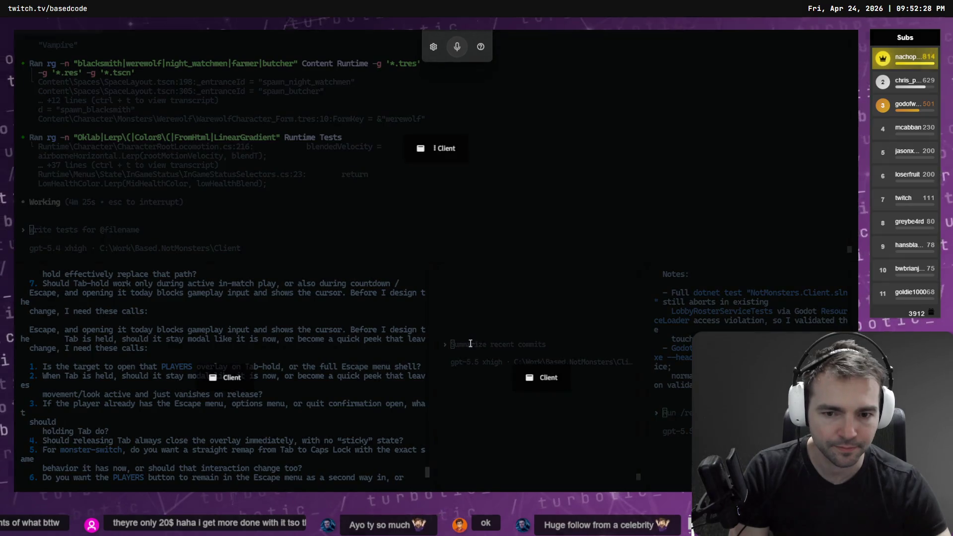
{"action": "mouse_move", "coordinate": [471, 344]}
{"action": "left_mouse_down"}
{"action": "mouse_move", "coordinate": [760, 162]}
{"action": "mouse_move", "coordinate": [814, 148]}
{"action": "left_mouse_up"}
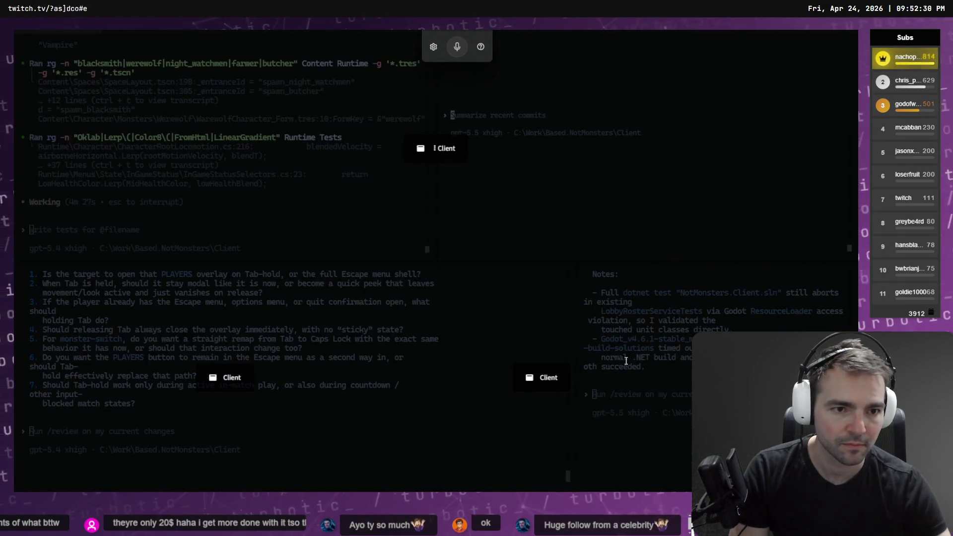
{"action": "mouse_move", "coordinate": [581, 409]}
{"action": "left_mouse_down"}
{"action": "mouse_move", "coordinate": [638, 389]}
{"action": "mouse_move", "coordinate": [745, 149]}
{"action": "mouse_move", "coordinate": [842, 104]}
{"action": "left_mouse_up"}
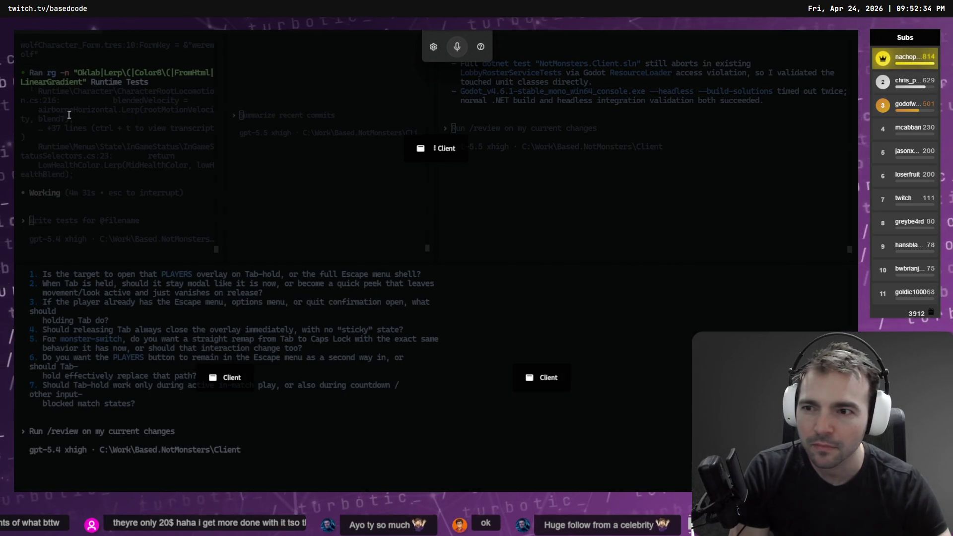
{"action": "mouse_move", "coordinate": [115, 164]}
{"action": "left_mouse_down"}
{"action": "mouse_move", "coordinate": [99, 164]}
{"action": "mouse_move", "coordinate": [61, 365]}
{"action": "mouse_move", "coordinate": [30, 243]}
{"action": "left_mouse_up"}
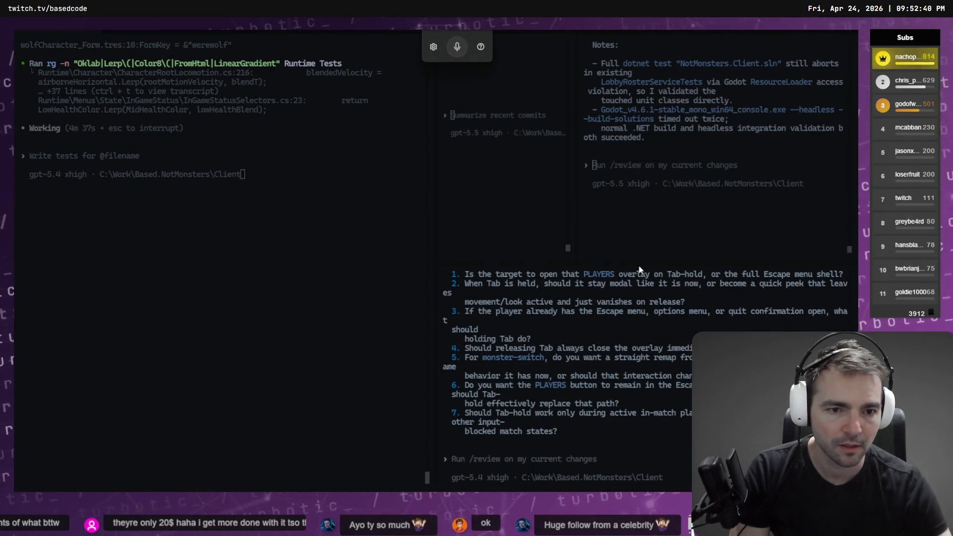
Step: Resize the borders to make the questions pane taller and wider, narrowing the notes and left panes
{"action": "left_click_drag", "start_coordinate": [643, 263], "coordinate": [636, 184]}
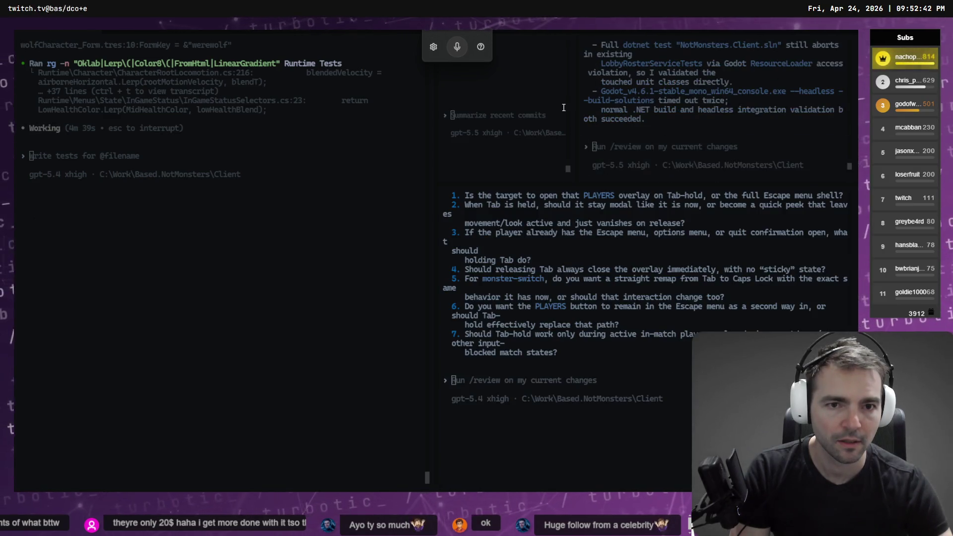
{"action": "left_click_drag", "start_coordinate": [578, 126], "coordinate": [616, 126]}
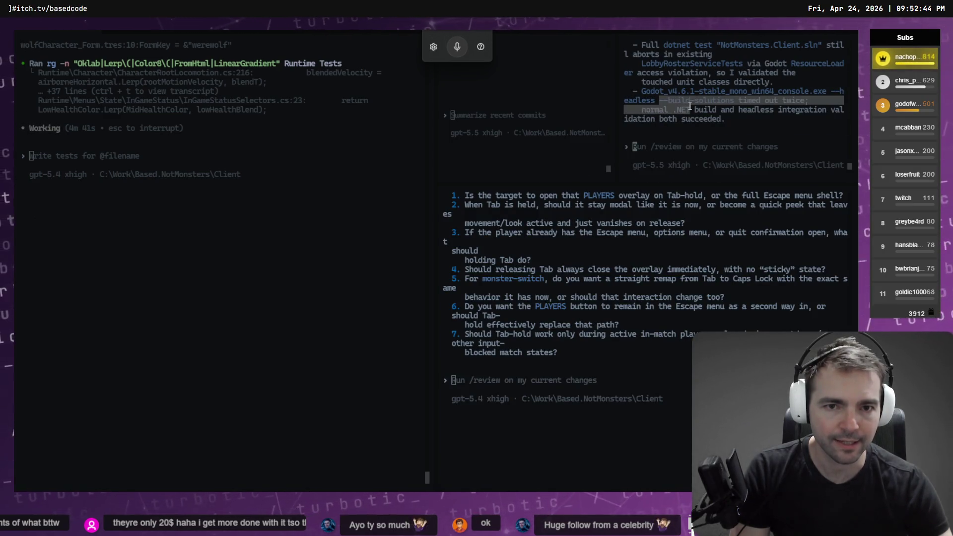
{"action": "left_click_drag", "start_coordinate": [660, 100], "coordinate": [690, 109]}
{"action": "left_click_drag", "start_coordinate": [616, 125], "coordinate": [645, 125]}
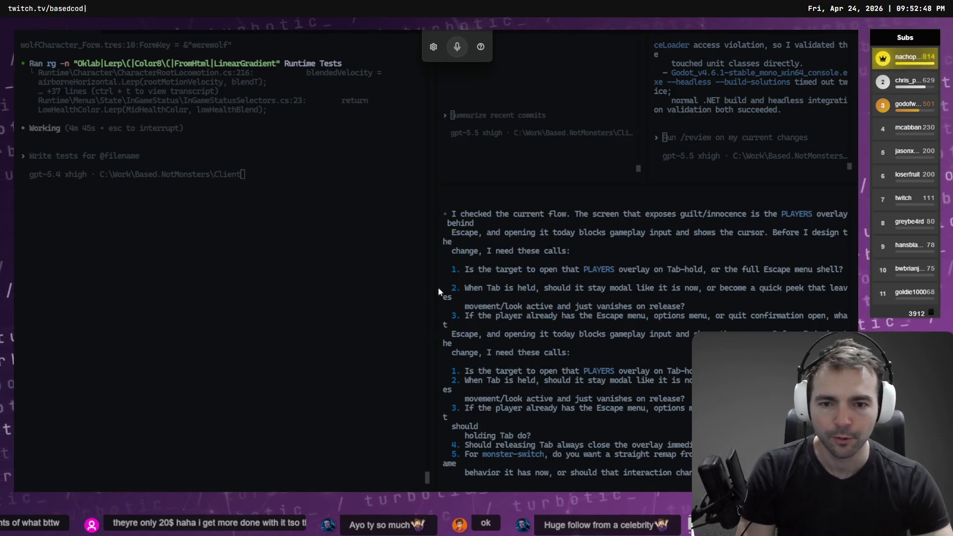
{"action": "left_click_drag", "start_coordinate": [436, 288], "coordinate": [381, 283]}
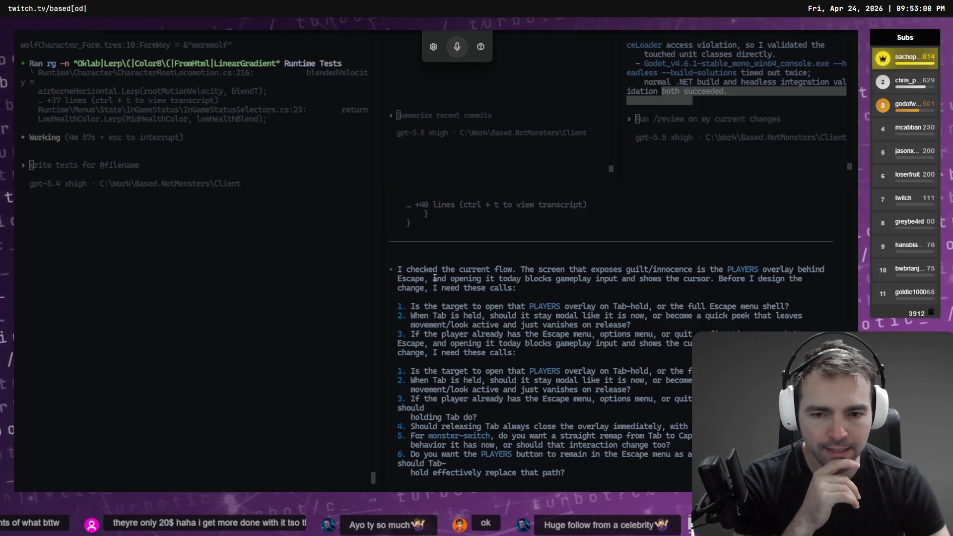
{"action": "left_click_drag", "start_coordinate": [435, 281], "coordinate": [718, 290]}
{"action": "left_click", "coordinate": [533, 284]}
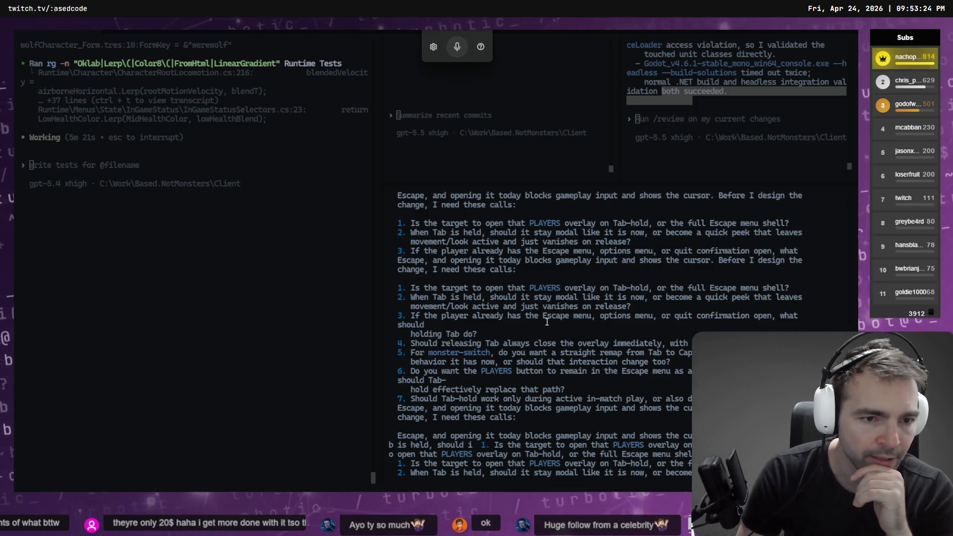
{"action": "scroll", "coordinate": [547, 322], "scroll_direction": "down", "scroll_amount": 2}
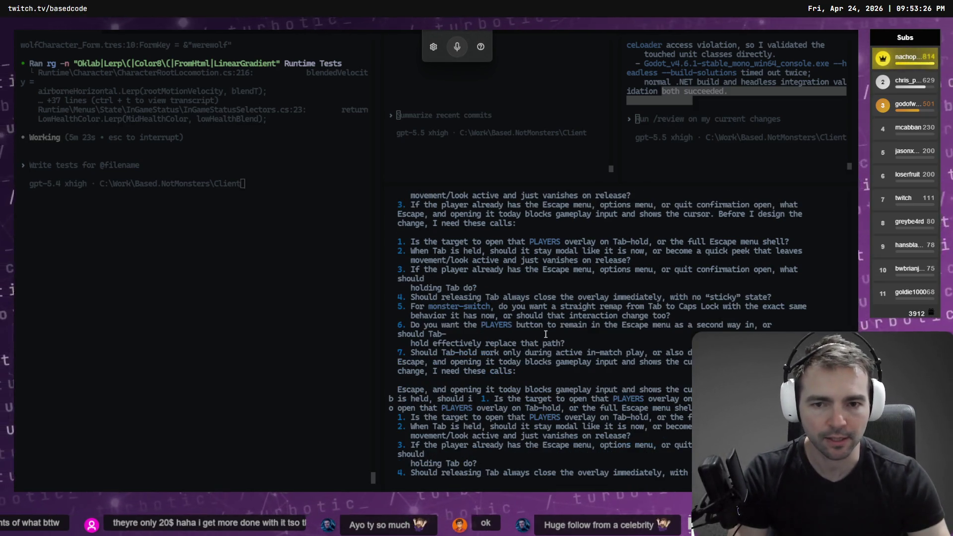
{"action": "scroll", "coordinate": [546, 334], "scroll_direction": "up", "scroll_amount": 4}
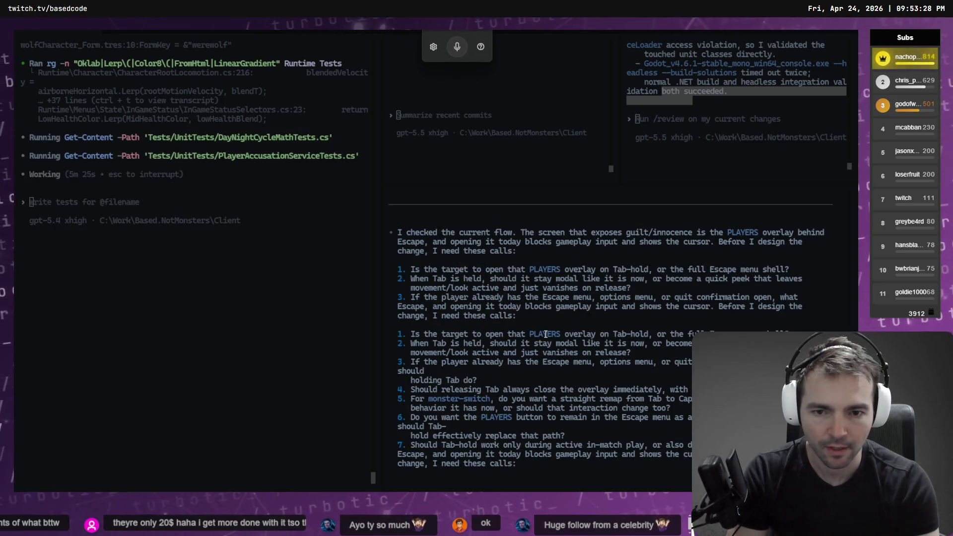
Step: Dictate the first answer: Tab-hold opens the players overlay as a quick peek, like Counter Strike
{"action": "key", "text": "super+h"}
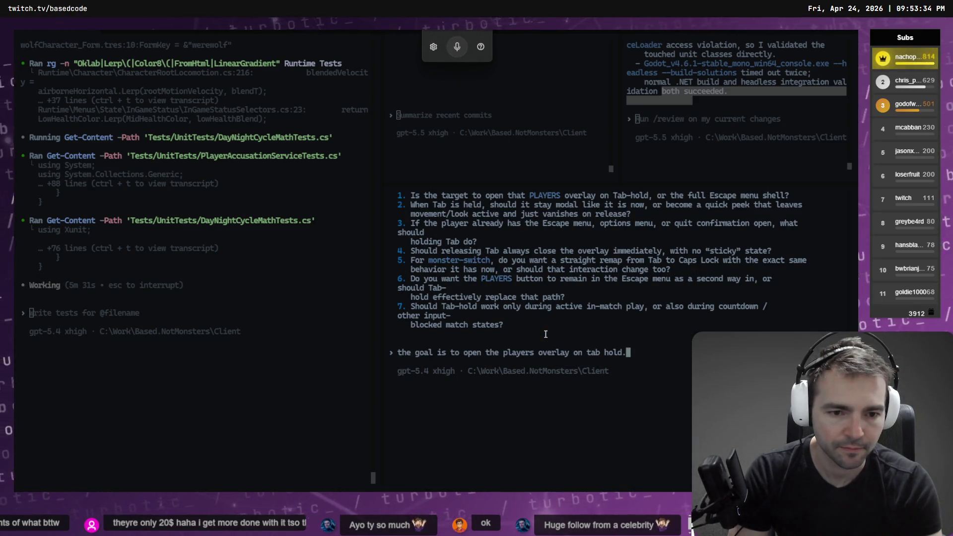
{"action": "key", "text": "Return"}
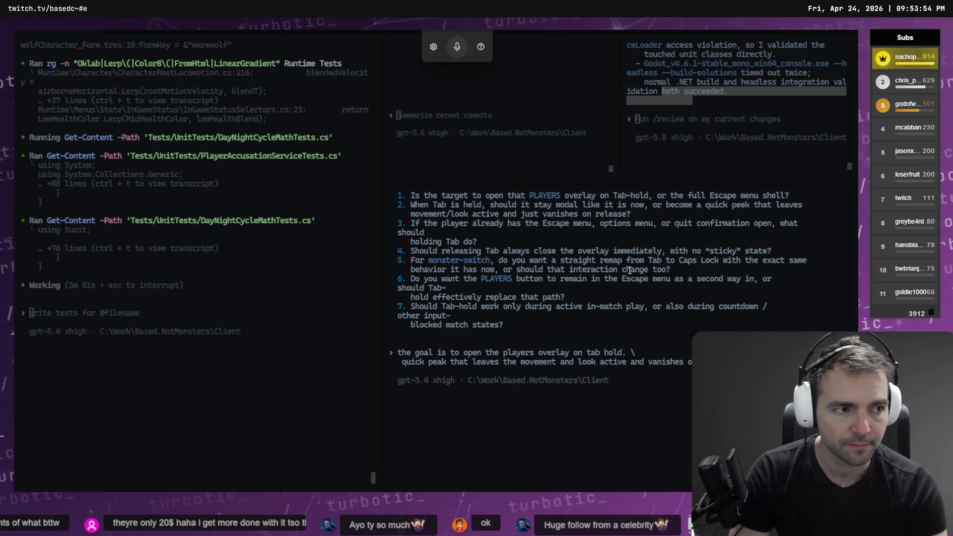
{"action": "key", "text": "super+h"}
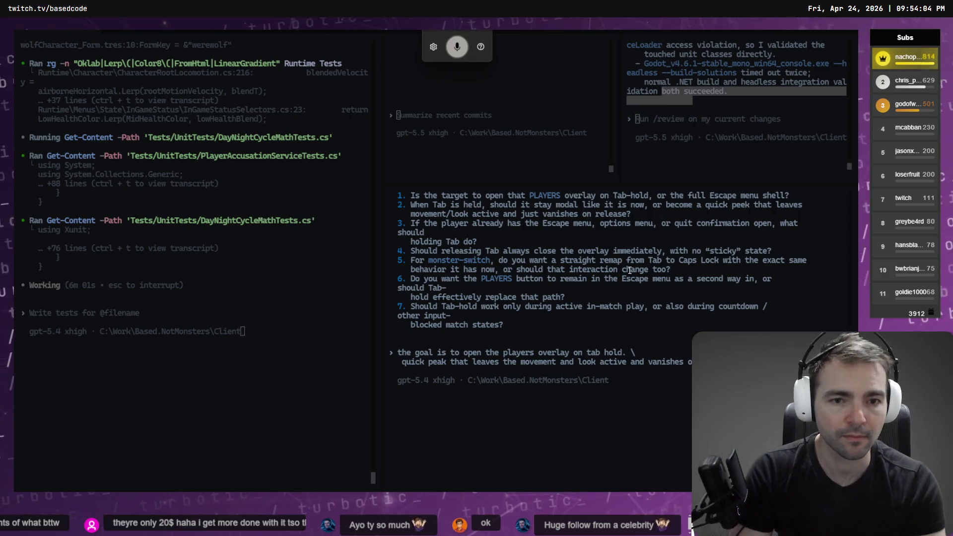
{"action": "key", "text": "super+h"}
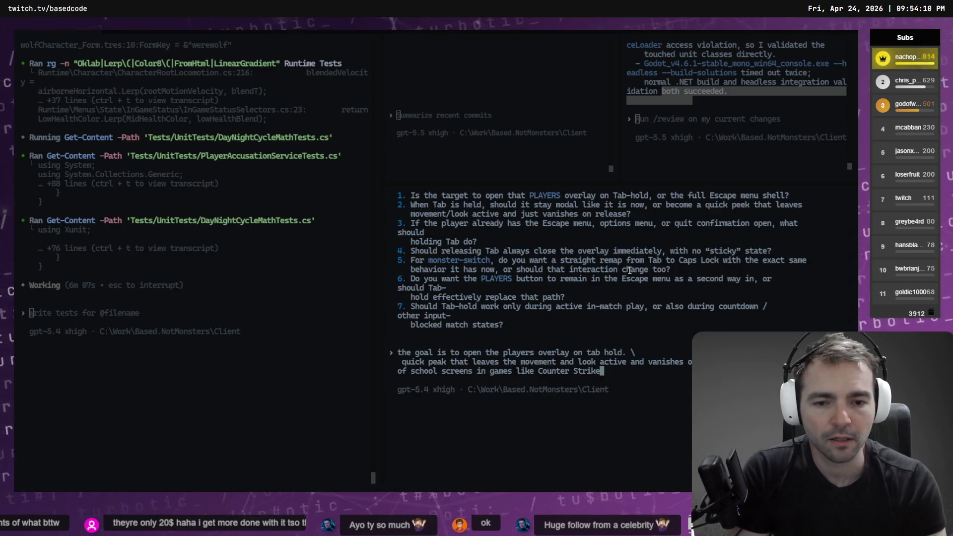
{"action": "key", "text": "Return"}
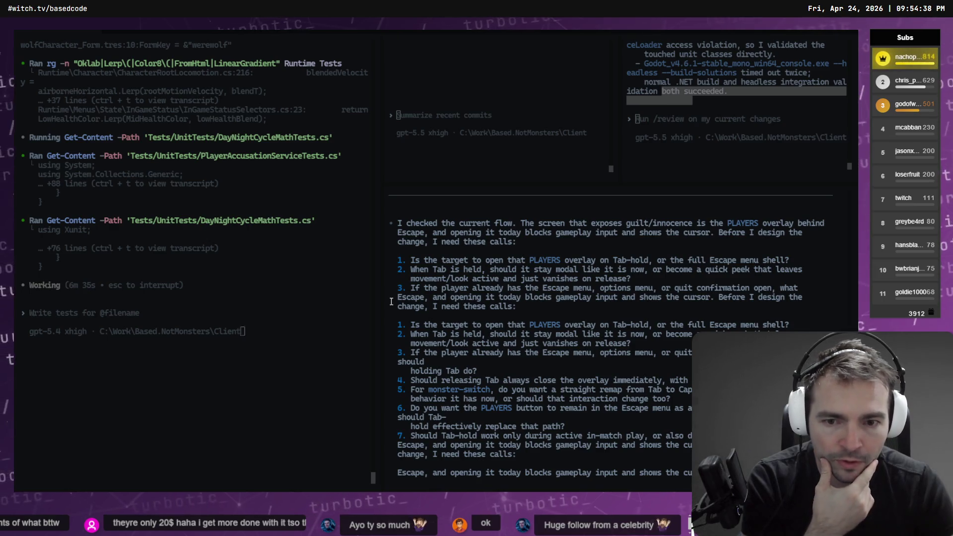
Step: Widen the second session's pane and start a new line in the reply
{"action": "left_click_drag", "start_coordinate": [381, 290], "coordinate": [340, 290]}
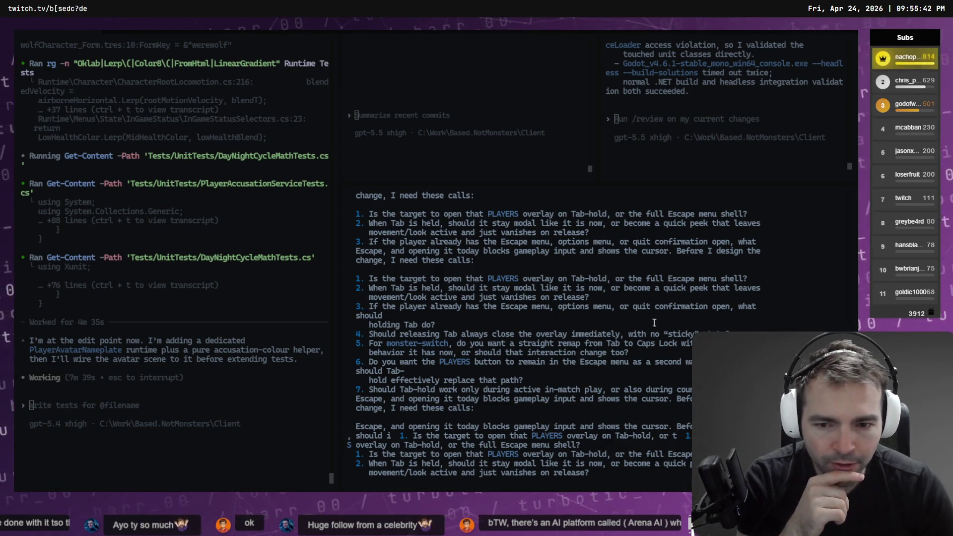
{"action": "key", "text": "Return"}
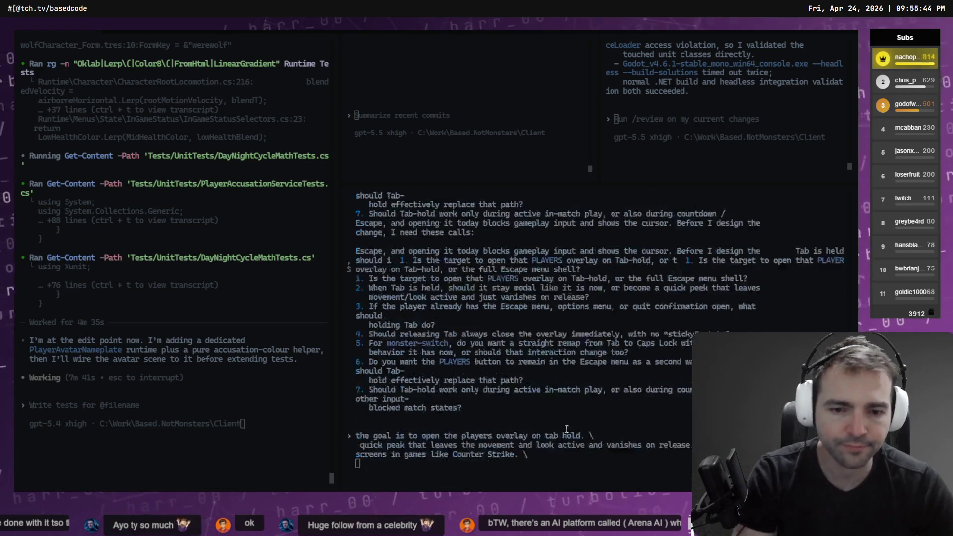
Step: Dictate that Tab is treated like WASD and disabled while the Escape menu is open
{"action": "key", "text": "super+h"}
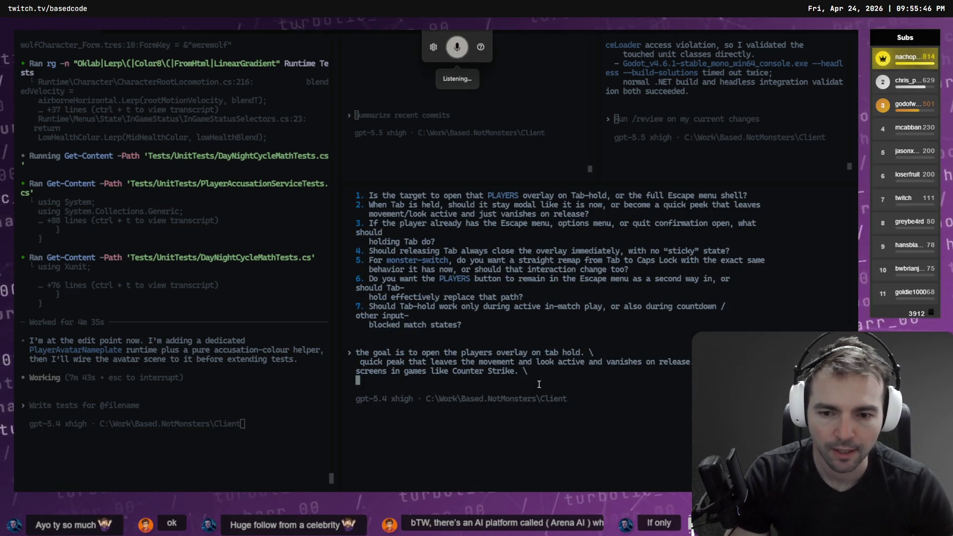
{"action": "type", "text": "if the"}
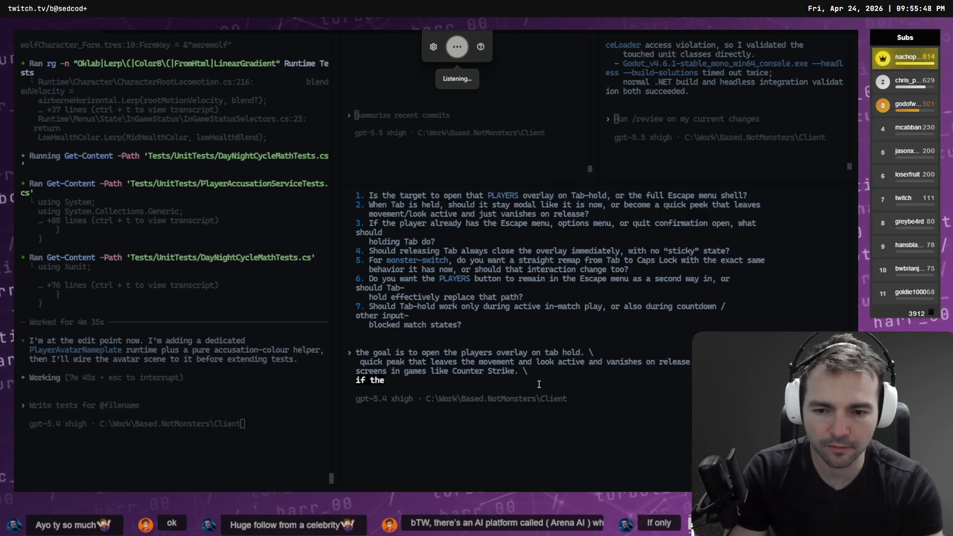
{"action": "key", "text": "super+h"}
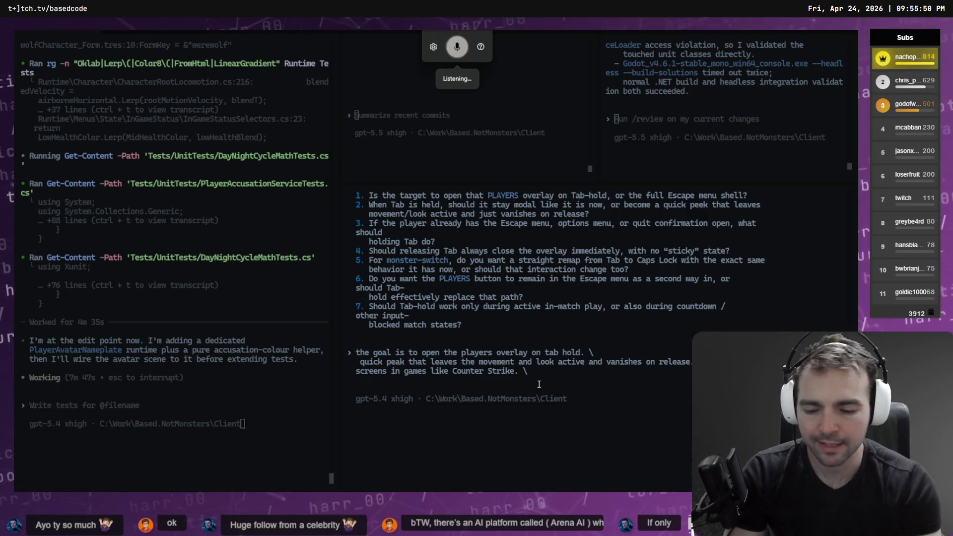
{"action": "type", "text": "should be treated like"}
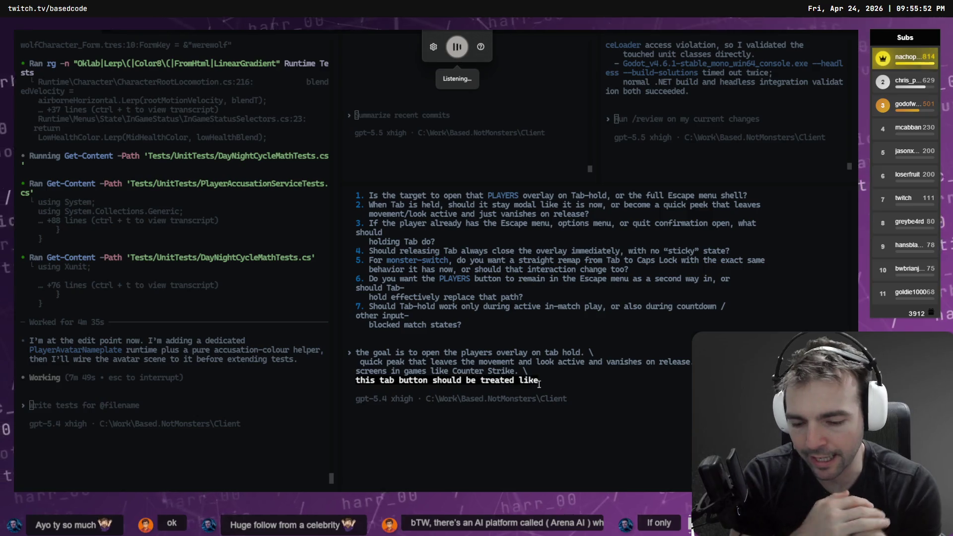
{"action": "type", "text": " the other gameplay inputs such"}
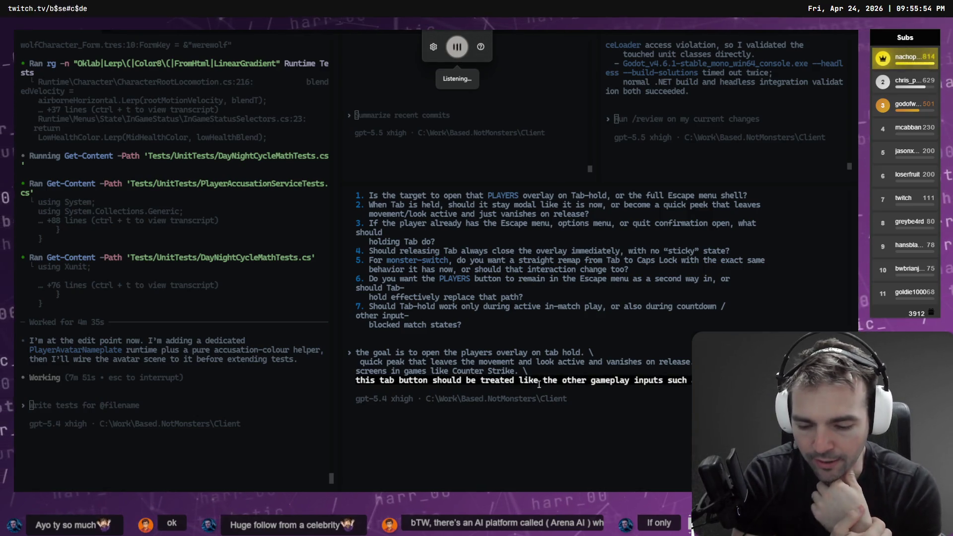
{"action": "type", "text": " as wasd when the escape menu is open th"}
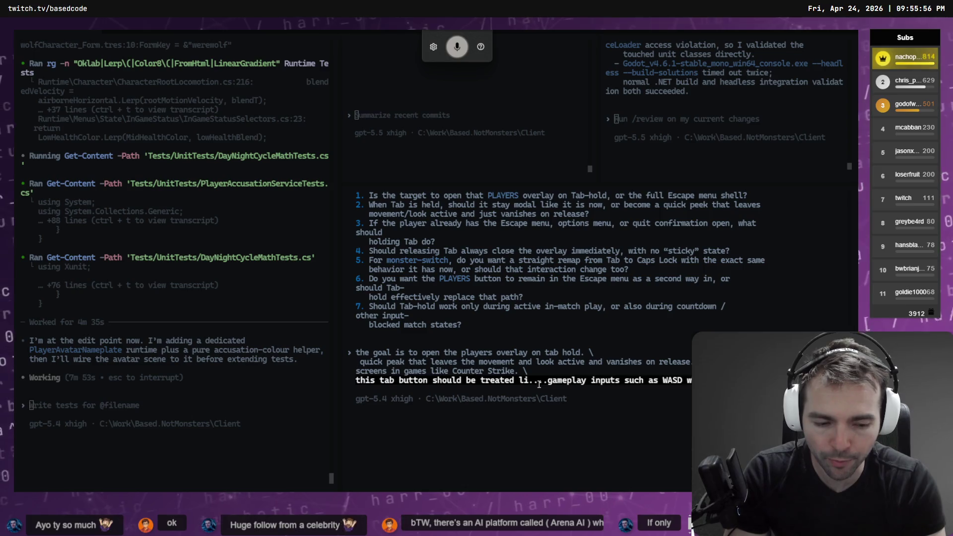
{"action": "type", "text": "ose are d"}
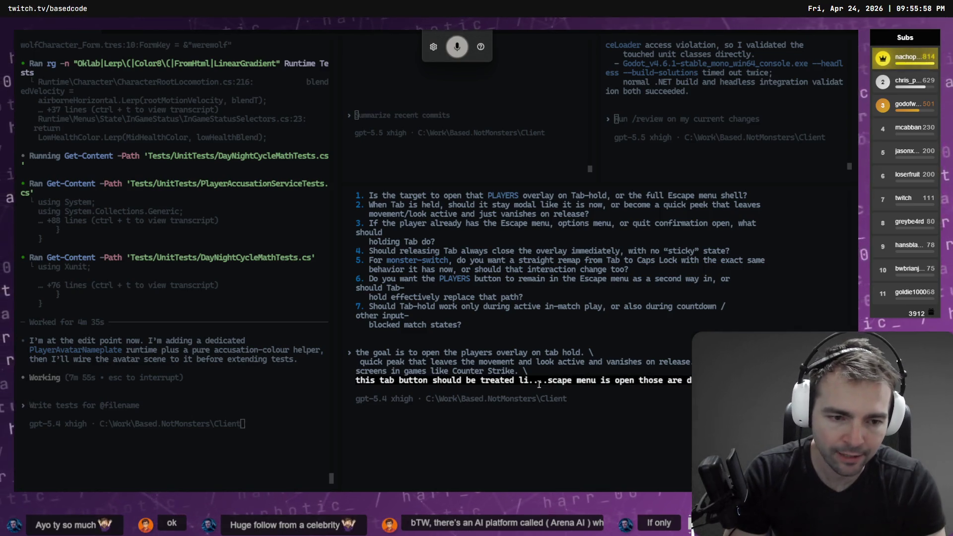
{"action": "type", "text": "isabled and so should the tab"}
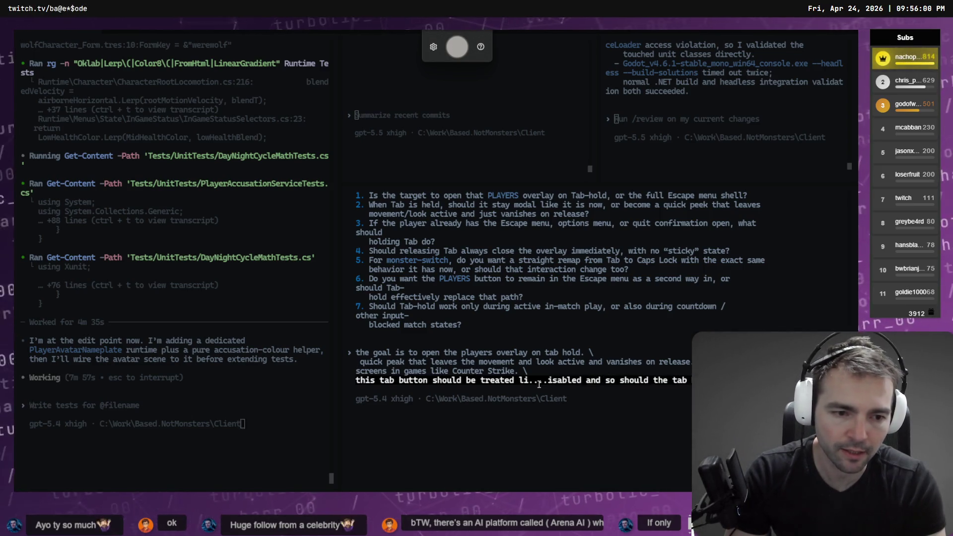
{"action": "type", "text": " buttons functionality. \\"}
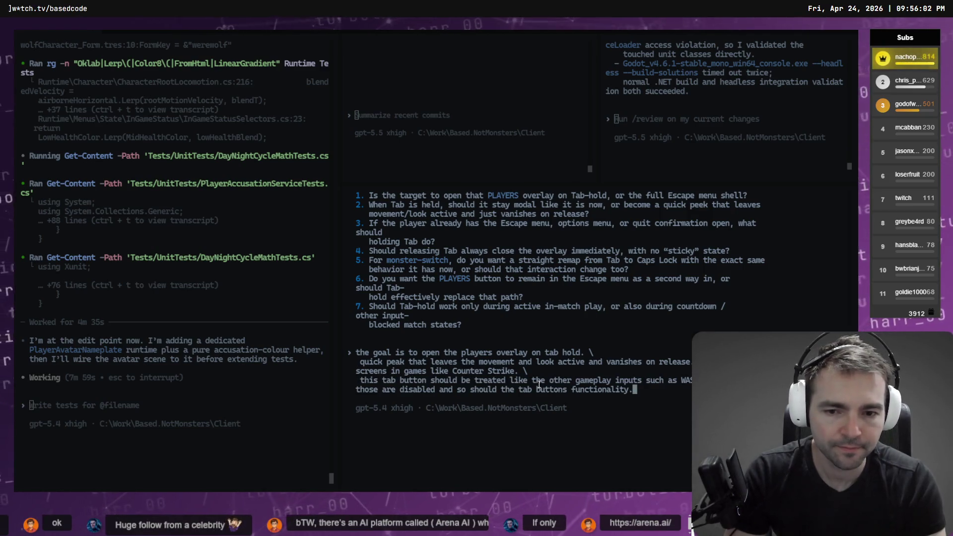
{"action": "key", "text": "Return"}
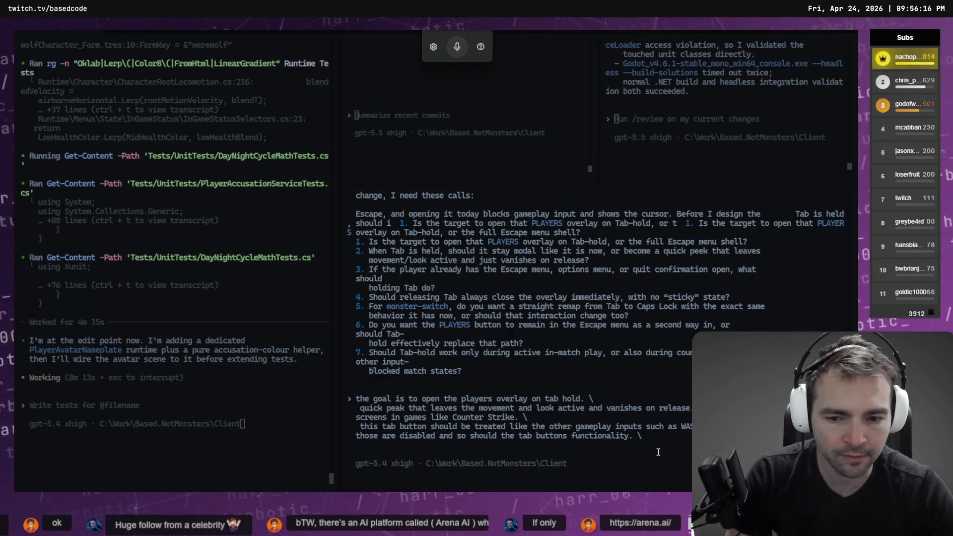
Step: Add that releasing Tab closes the overlay, Caps Lock takes monster-switch, and the Players button stays
{"action": "key", "text": "super+h"}
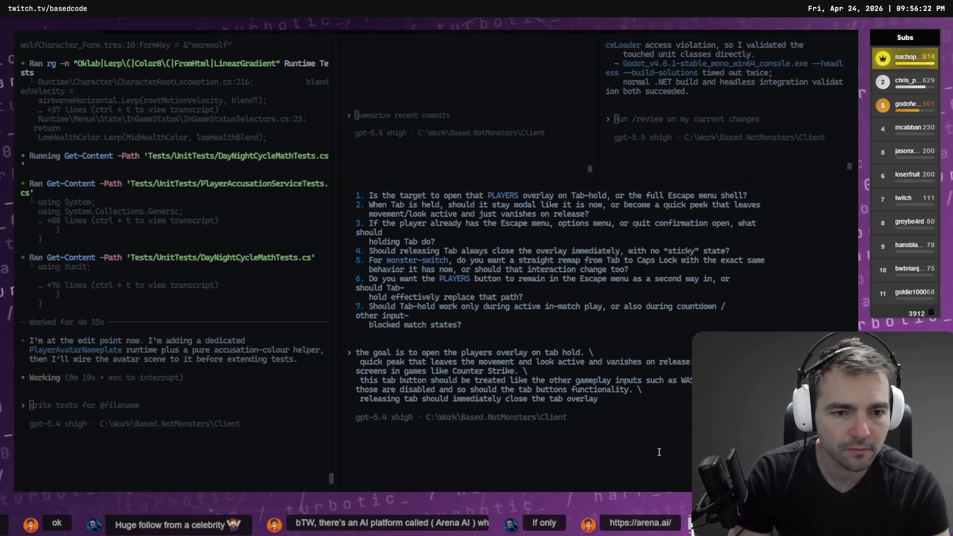
{"action": "type", "text": "."}
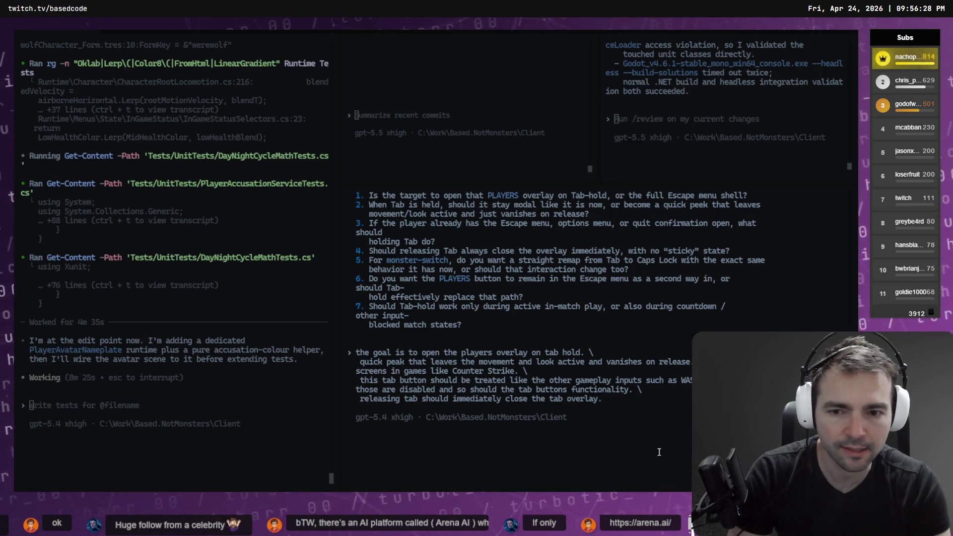
{"action": "type", "text": " \\"}
{"action": "key", "text": "Return"}
{"action": "key", "text": "super+h"}
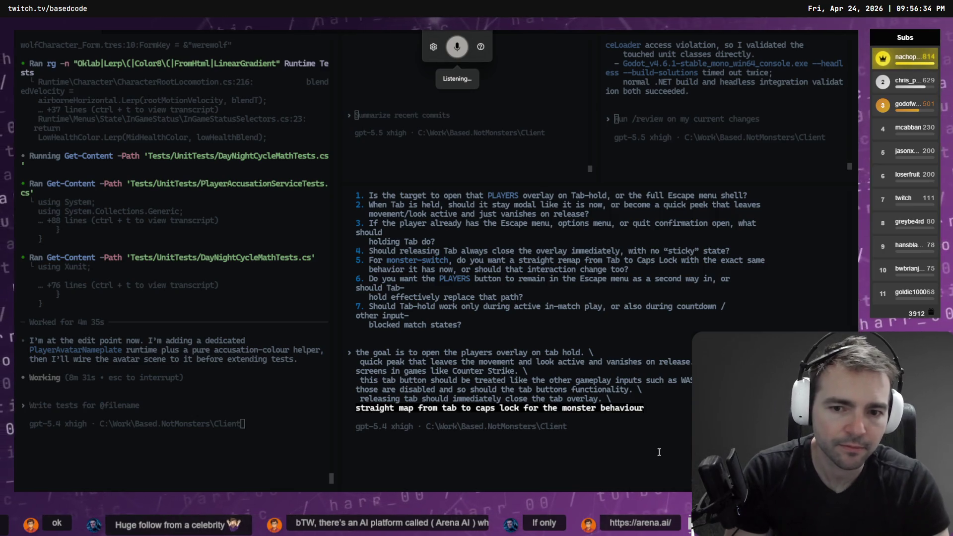
{"action": "type", "text": "\\"}
{"action": "key", "text": "Return"}
{"action": "key", "text": "super+h"}
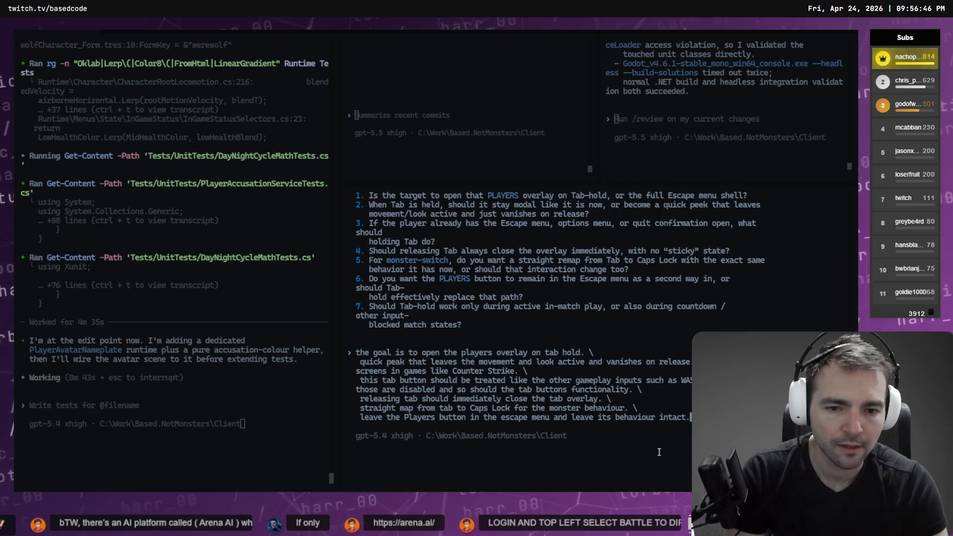
Step: Add that Tab-hold works in the lobby and countdown, invite more questions, and send the reply
{"action": "key", "text": "shift+Return"}
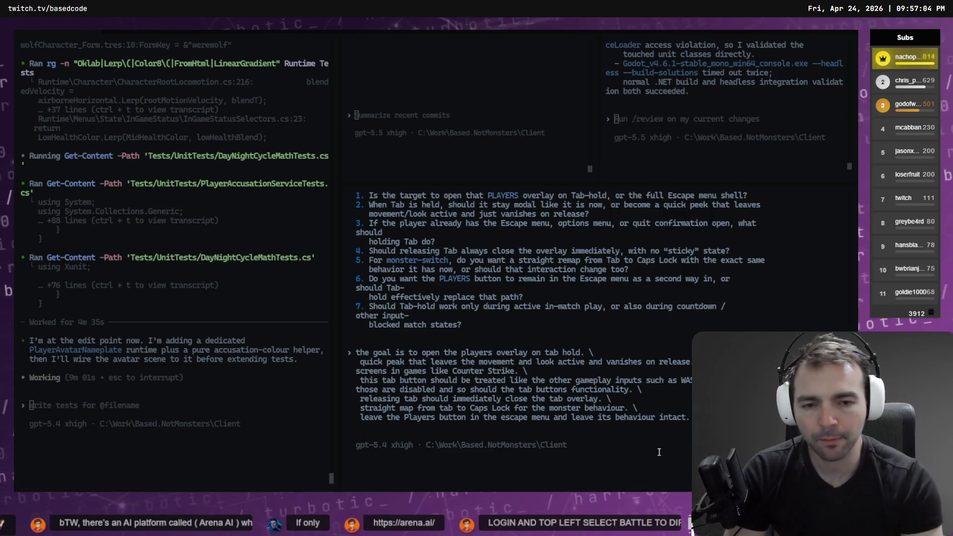
{"action": "key", "text": "super+h"}
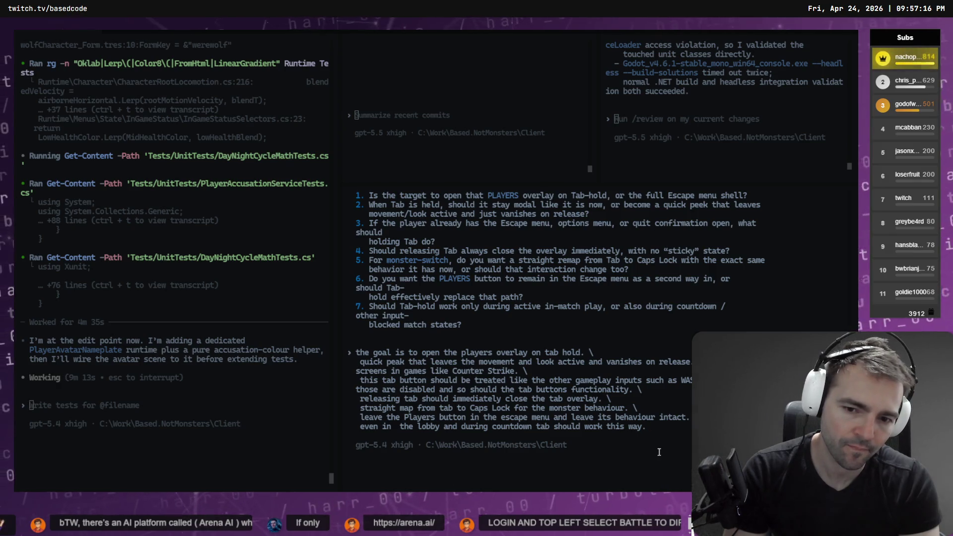
{"action": "type", "text": "even in  the lobby and during countdown tab should work this way."}
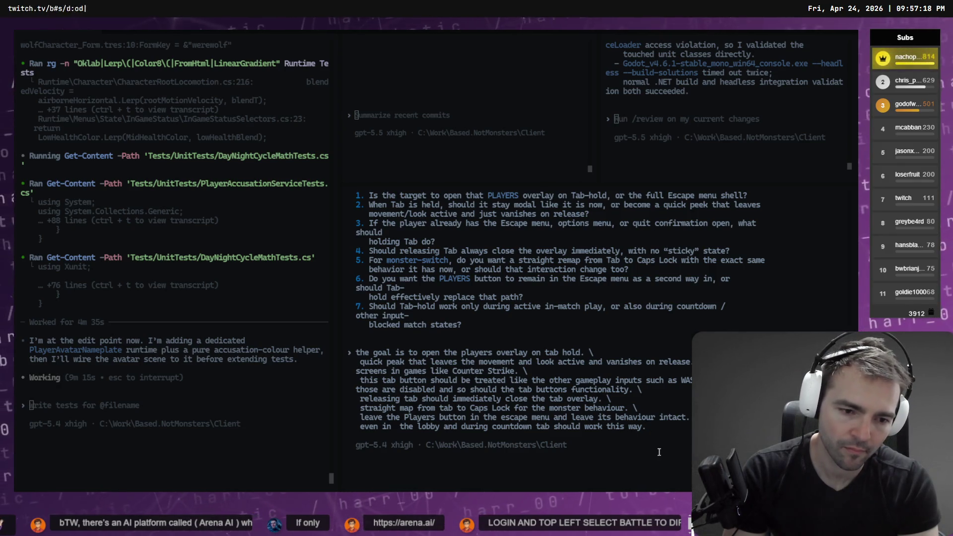
{"action": "type", "text": " \\"}
{"action": "key", "text": "Return"}
{"action": "type", "text": "\\"}
{"action": "key", "text": "Return"}
{"action": "key", "text": "super+h"}
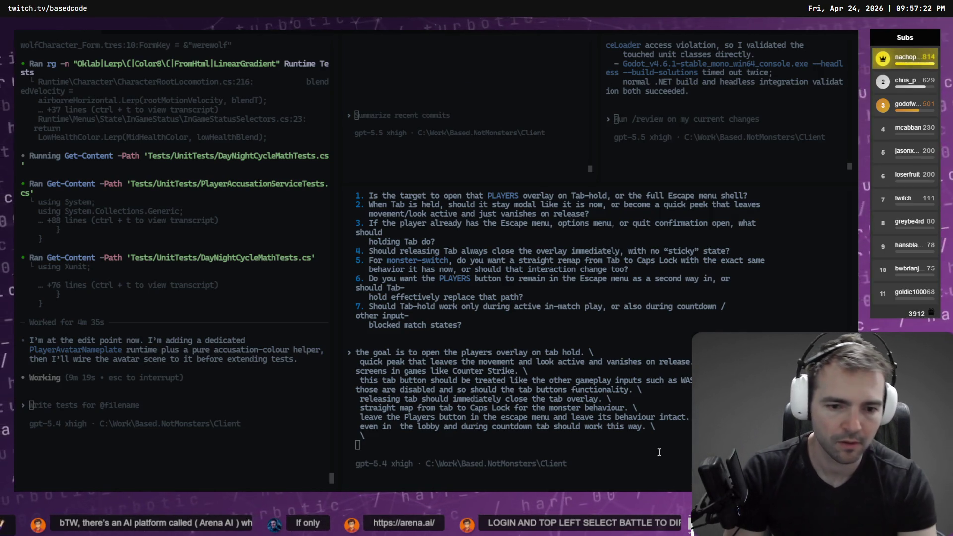
{"action": "key", "text": "super+h"}
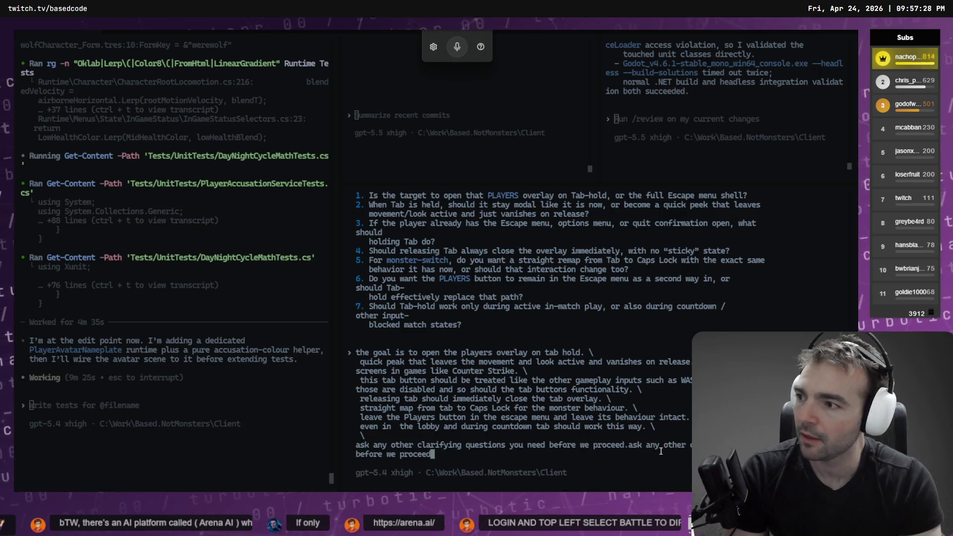
{"action": "key", "text": "Return"}
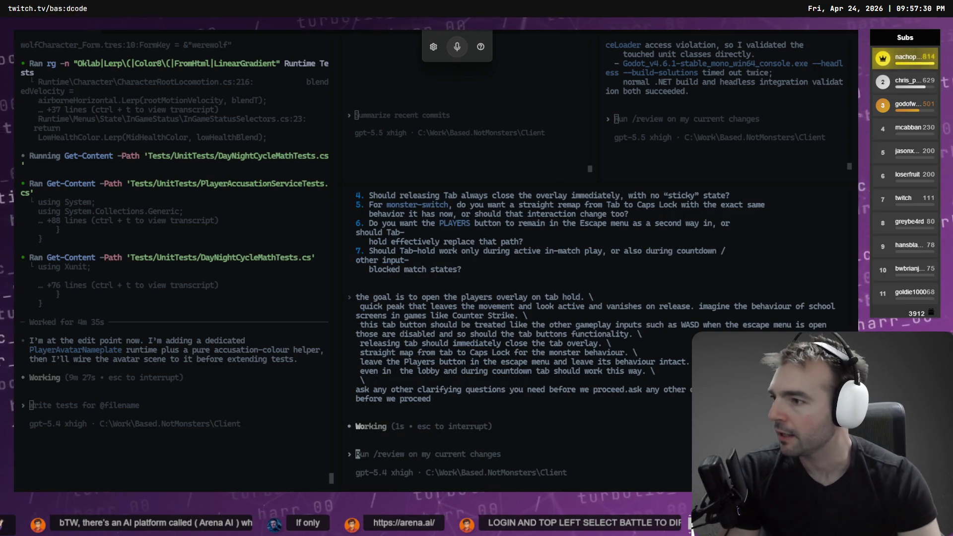
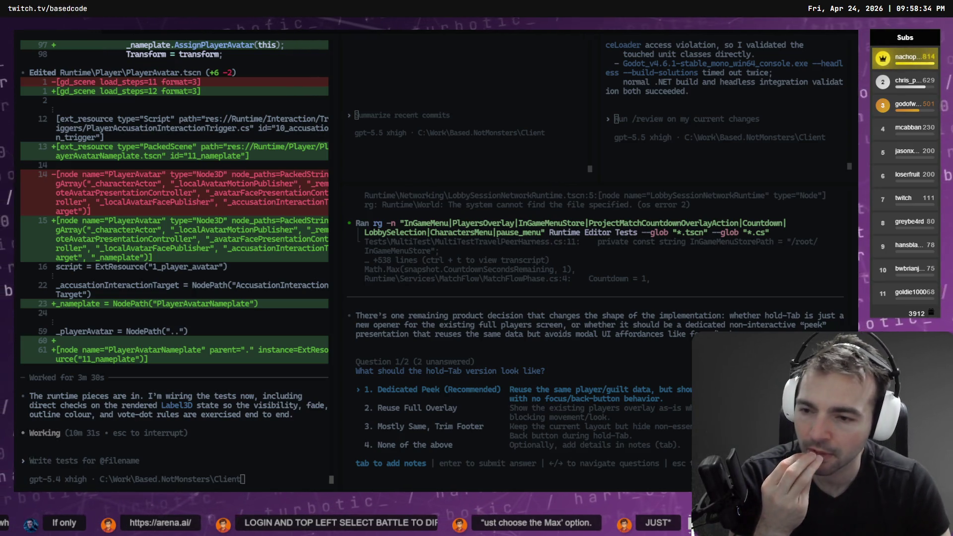
Step: Review the PlayerAvatar nameplate diff and widen the left agent session pane
{"action": "scroll", "coordinate": [59, 283], "scroll_direction": "up", "scroll_amount": 6}
{"action": "scroll", "coordinate": [125, 286], "scroll_direction": "down", "scroll_amount": 3}
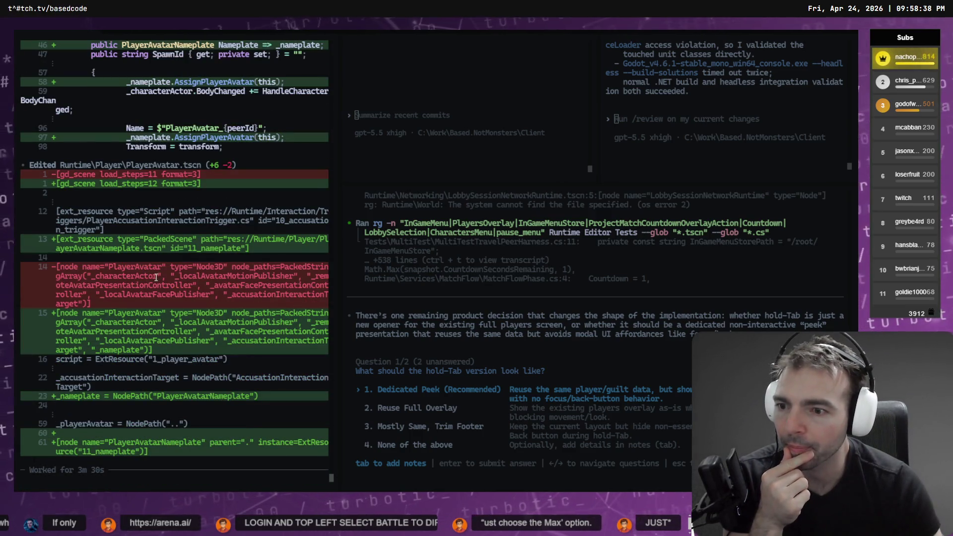
{"action": "scroll", "coordinate": [154, 268], "scroll_direction": "up", "scroll_amount": 2}
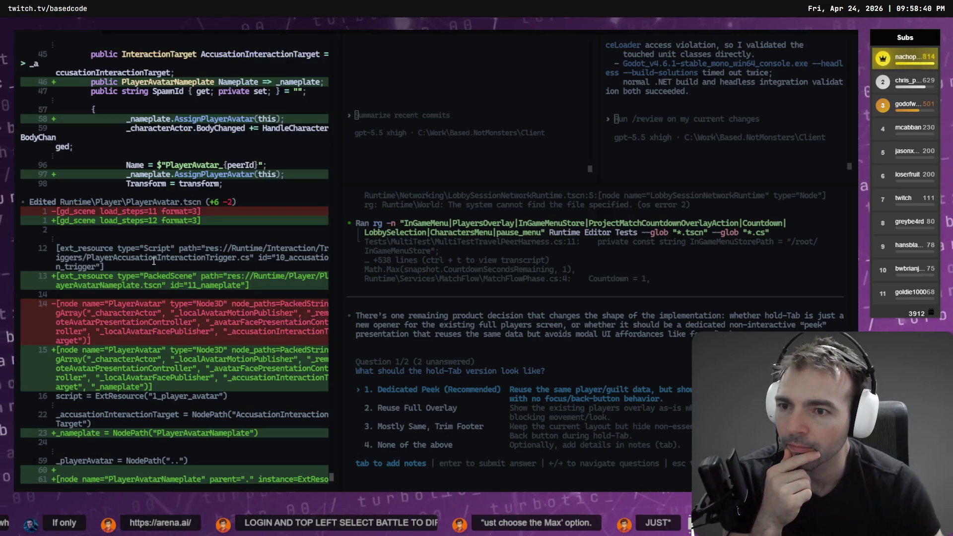
{"action": "scroll", "coordinate": [154, 261], "scroll_direction": "up", "scroll_amount": 10}
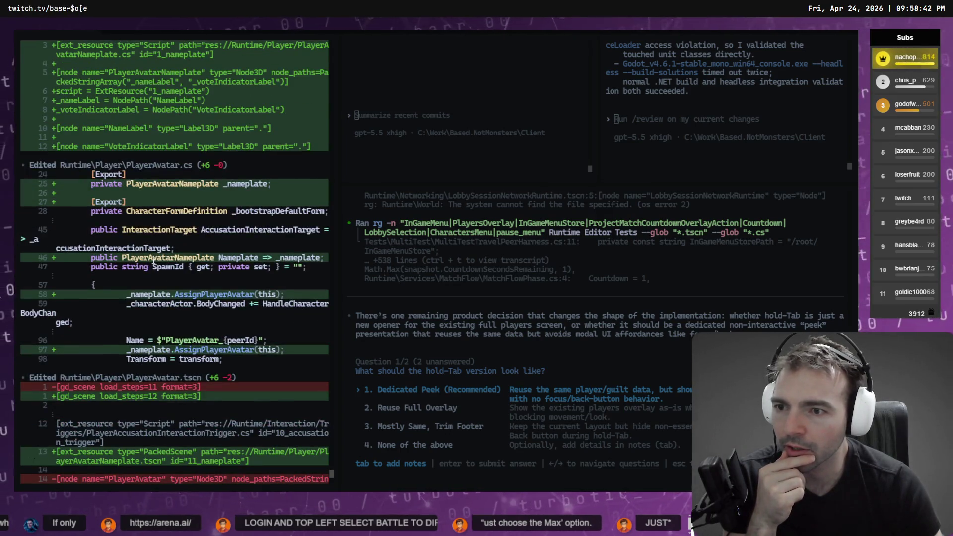
{"action": "scroll", "coordinate": [149, 258], "scroll_direction": "up", "scroll_amount": 3}
{"action": "scroll", "coordinate": [195, 258], "scroll_direction": "down", "scroll_amount": 17}
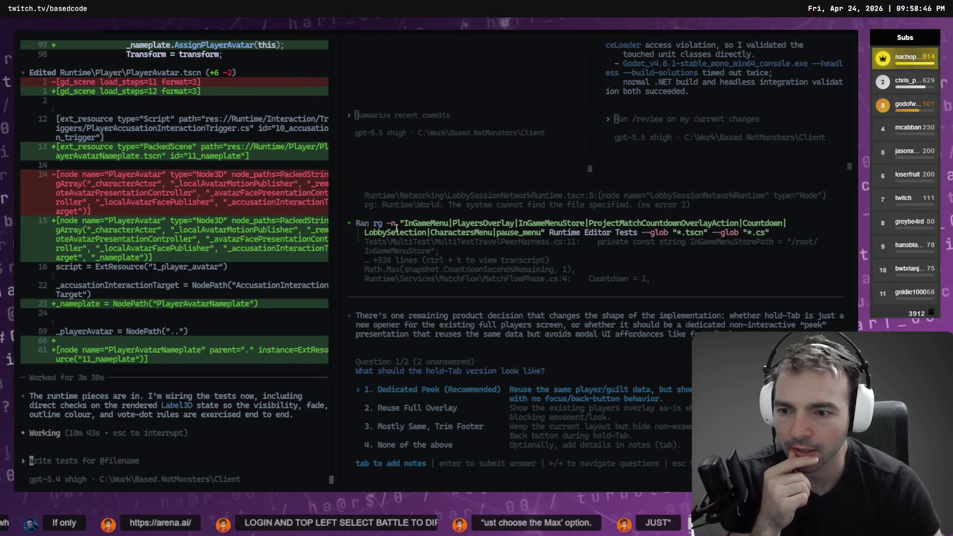
{"action": "left_click_drag", "start_coordinate": [338, 239], "coordinate": [404, 239]}
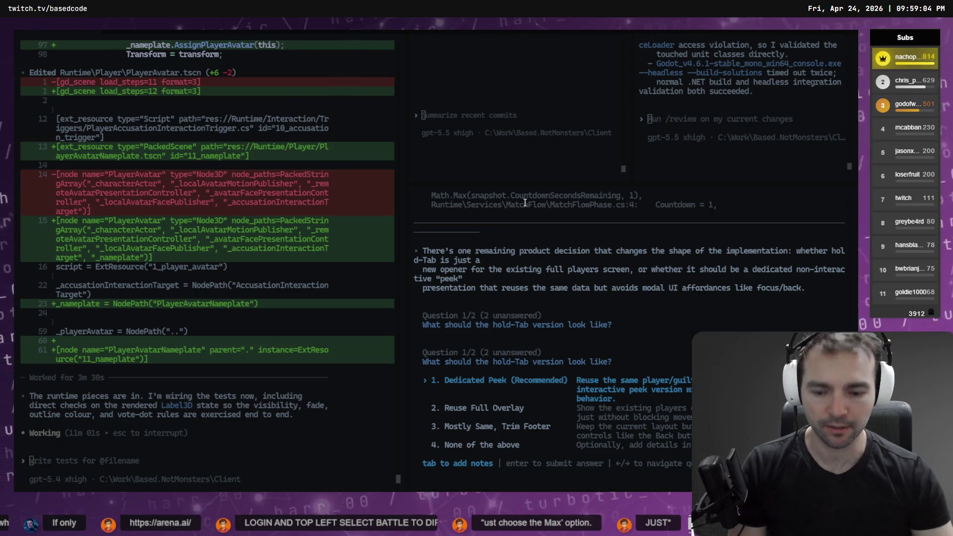
Step: Maximise the hold-Tab question session and check on the nameplate test session
{"action": "key", "text": "alt+Tab"}
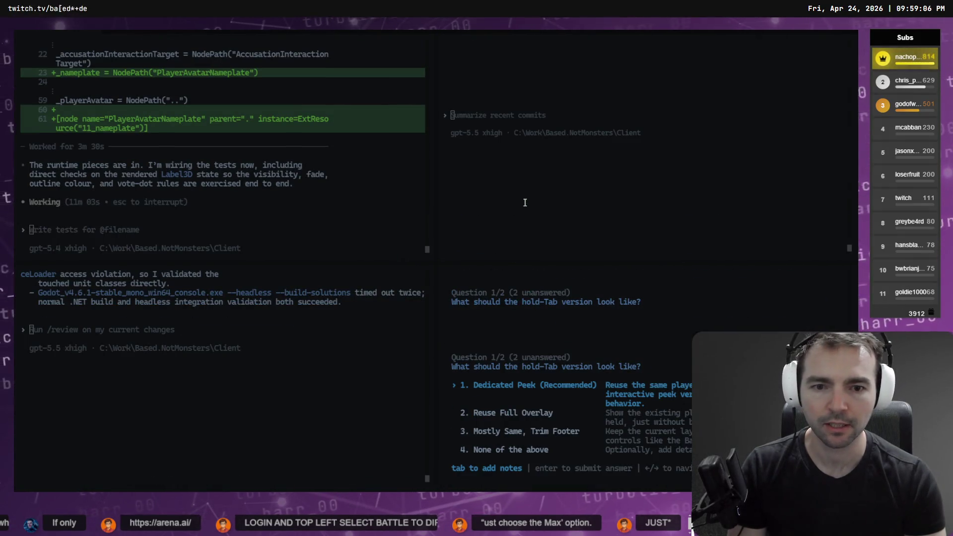
{"action": "key", "text": "alt+f"}
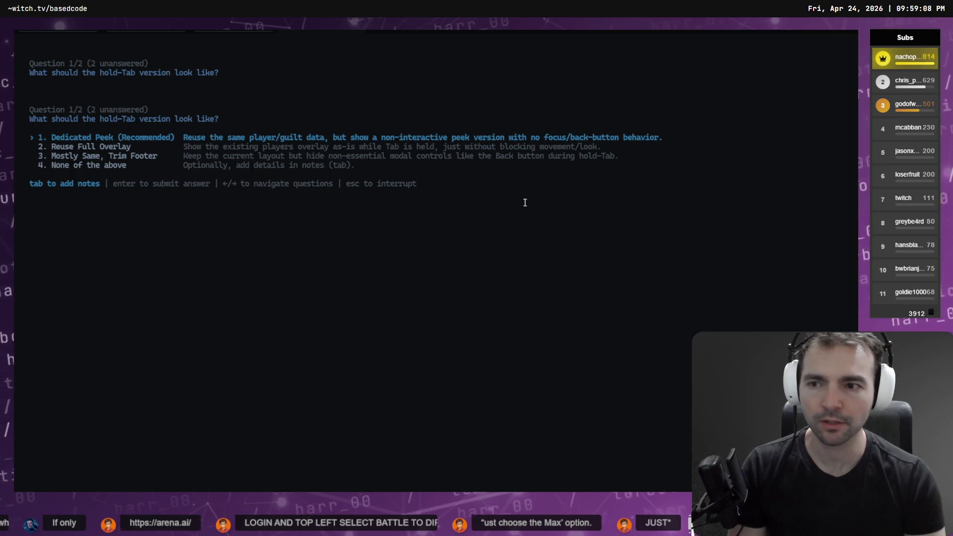
{"action": "key", "text": "alt+Tab"}
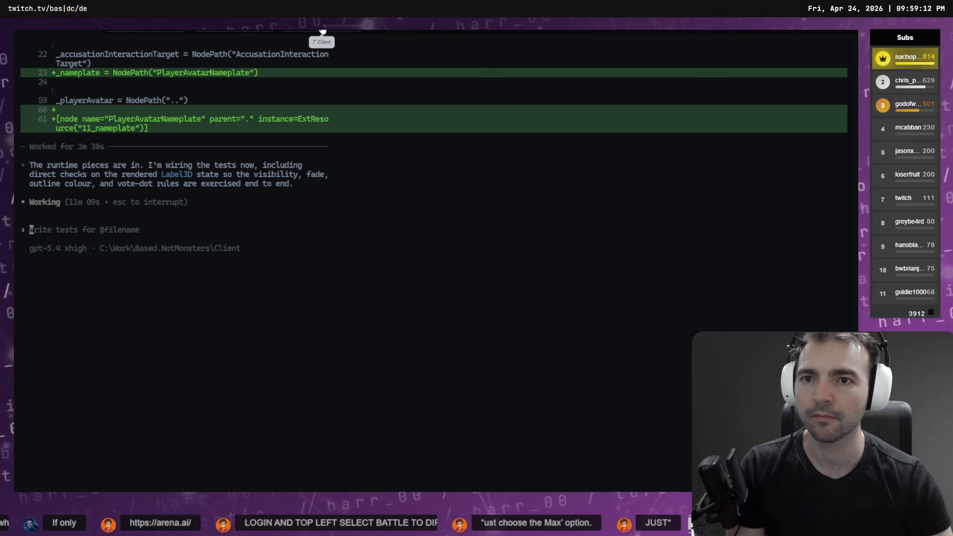
{"action": "mouse_move", "coordinate": [293, 52]}
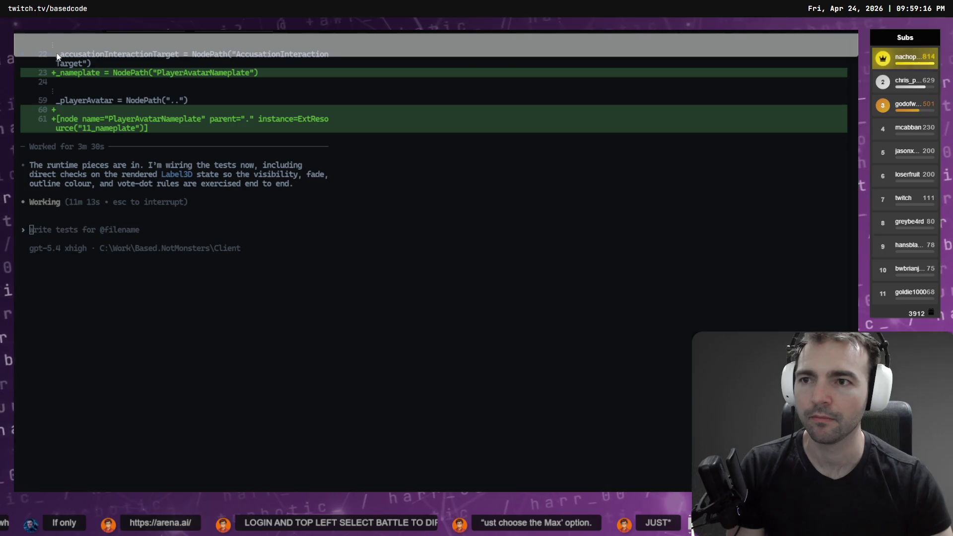
{"action": "key", "text": "alt+Tab"}
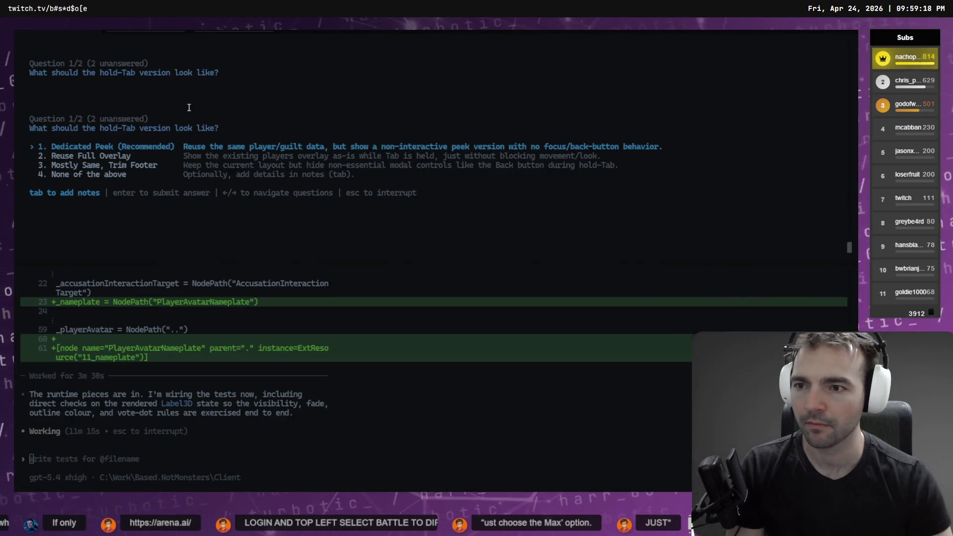
Step: Snap the question session window to the left half beside the test session
{"action": "key", "text": "alt+Tab"}
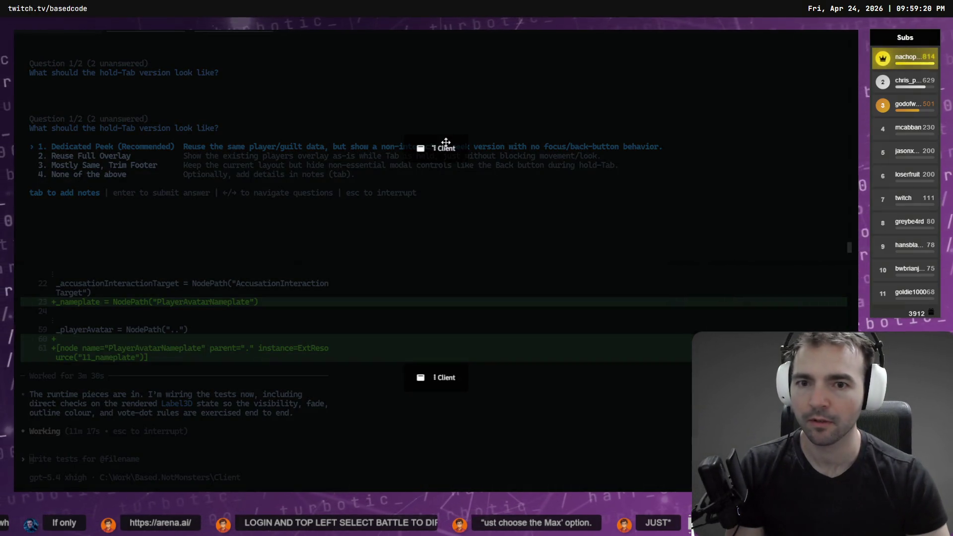
{"action": "left_click_drag", "start_coordinate": [569, 166], "coordinate": [841, 199]}
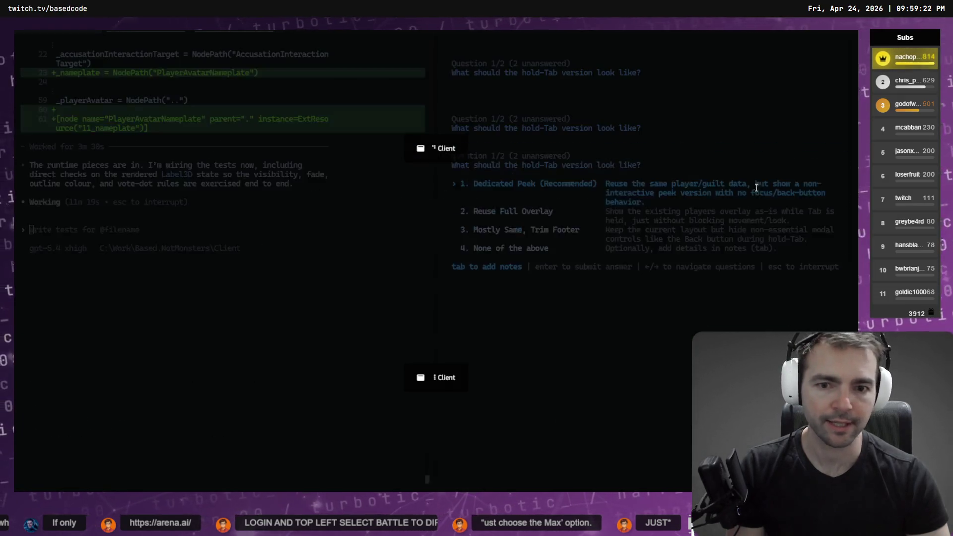
{"action": "key", "text": "alt+Tab"}
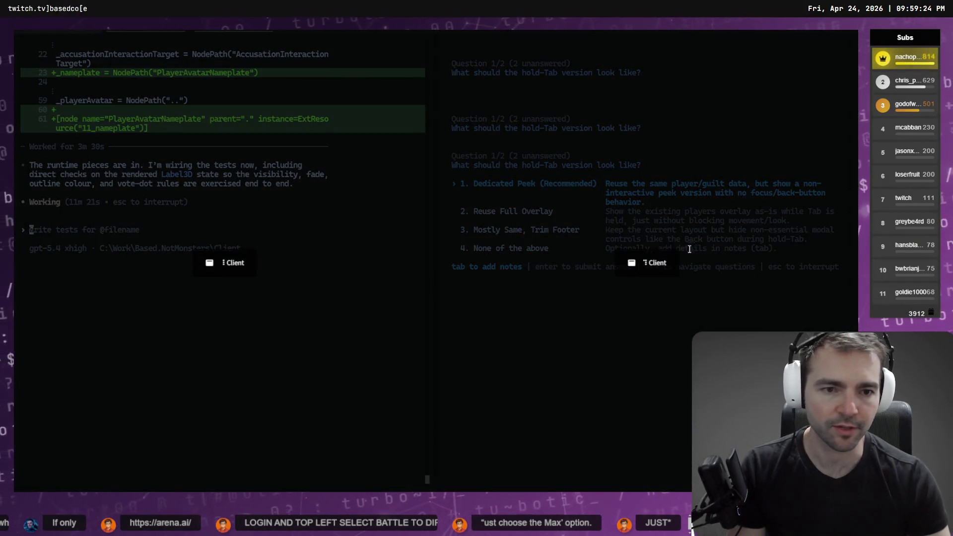
{"action": "mouse_move", "coordinate": [661, 259]}
{"action": "left_mouse_down"}
{"action": "mouse_move", "coordinate": [298, 298]}
{"action": "mouse_move", "coordinate": [213, 333]}
{"action": "left_mouse_up"}
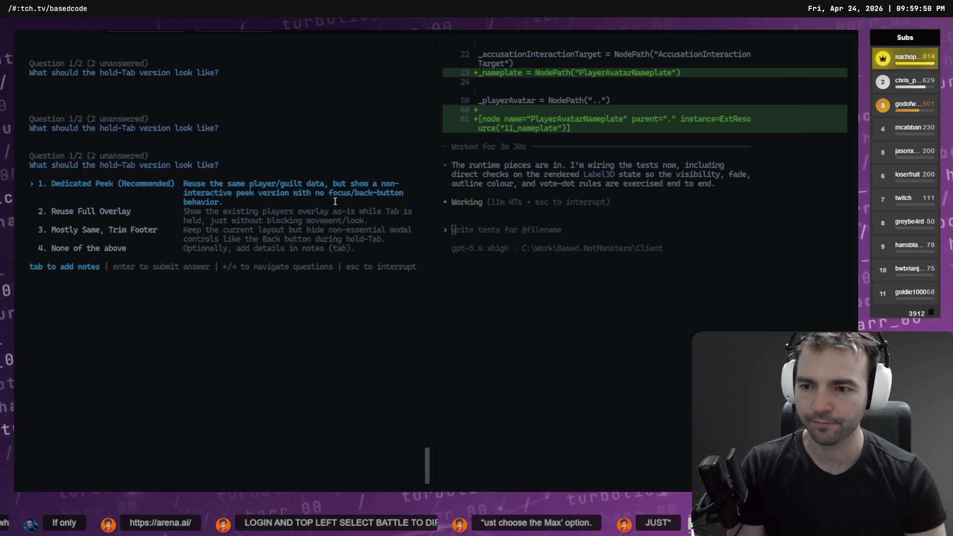
Step: Answer Dedicated Peek and All Blocking UI, with a dictated note on no special edge-case handling
{"action": "key", "text": "Return"}
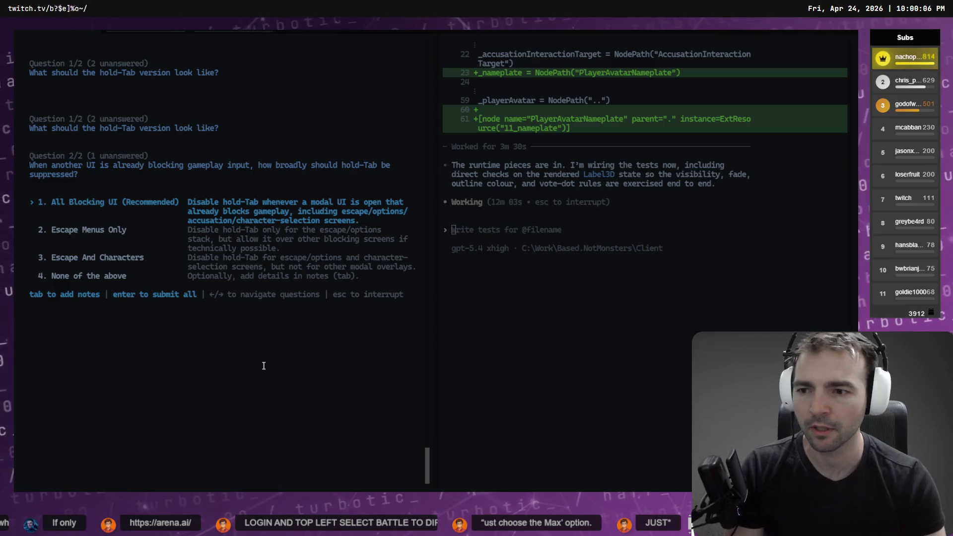
{"action": "key", "text": "Tab"}
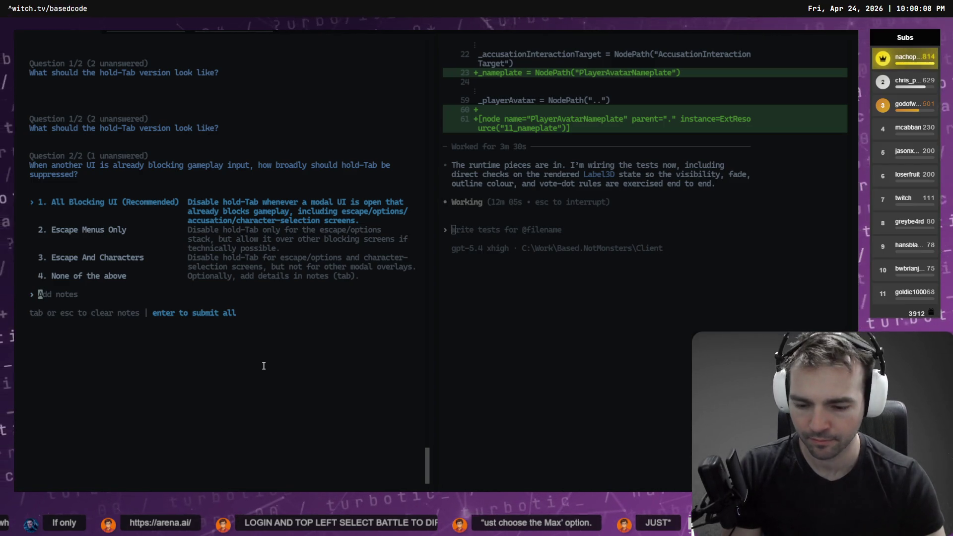
{"action": "key", "text": "super+h"}
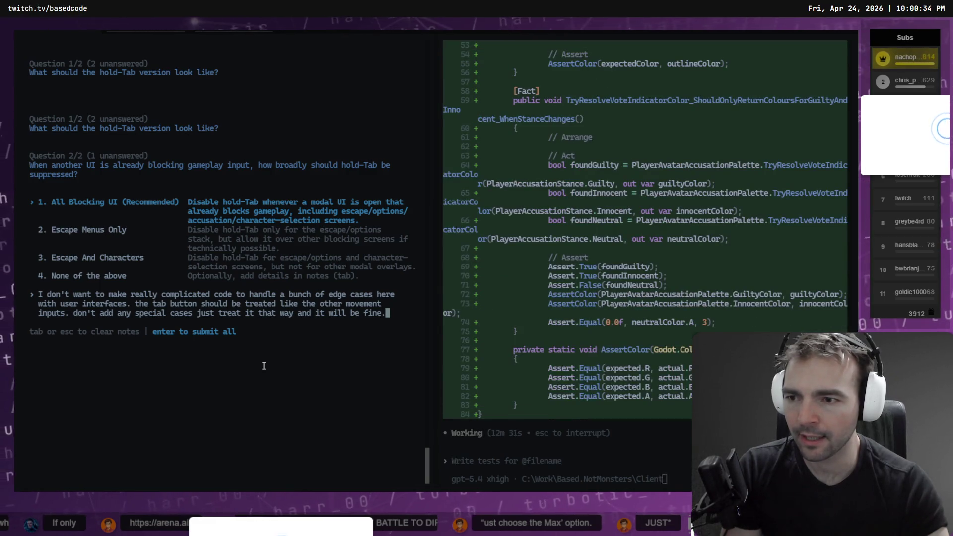
{"action": "key", "text": "Down"}
{"action": "key", "text": "Down"}
{"action": "key", "text": "Down"}
{"action": "key", "text": "Up"}
{"action": "key", "text": "Up"}
{"action": "key", "text": "Up"}
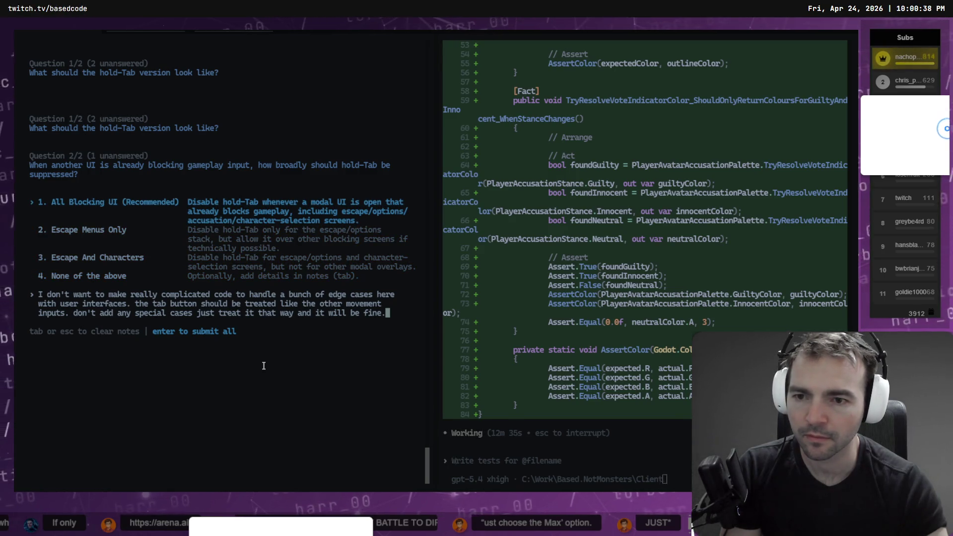
{"action": "key", "text": "Return"}
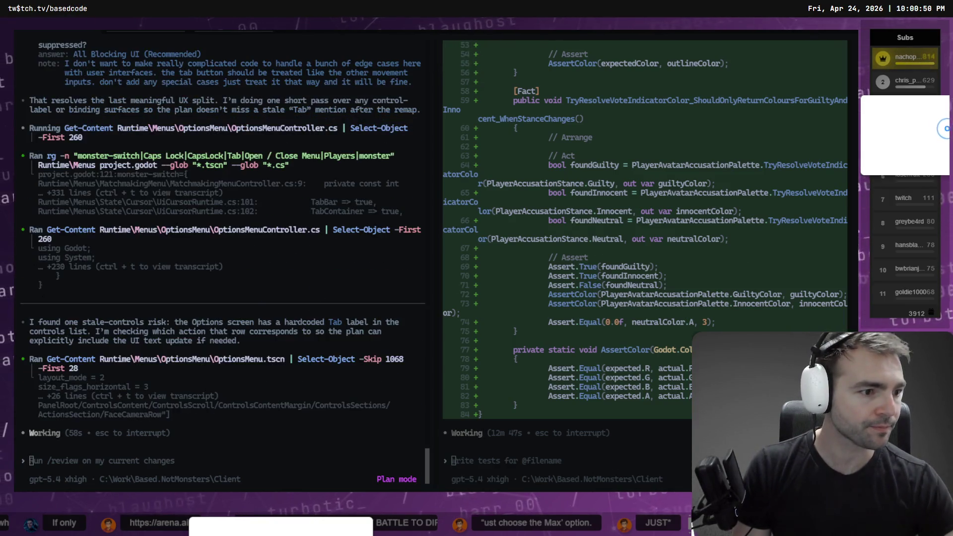
{"action": "key", "text": "alt+Tab"}
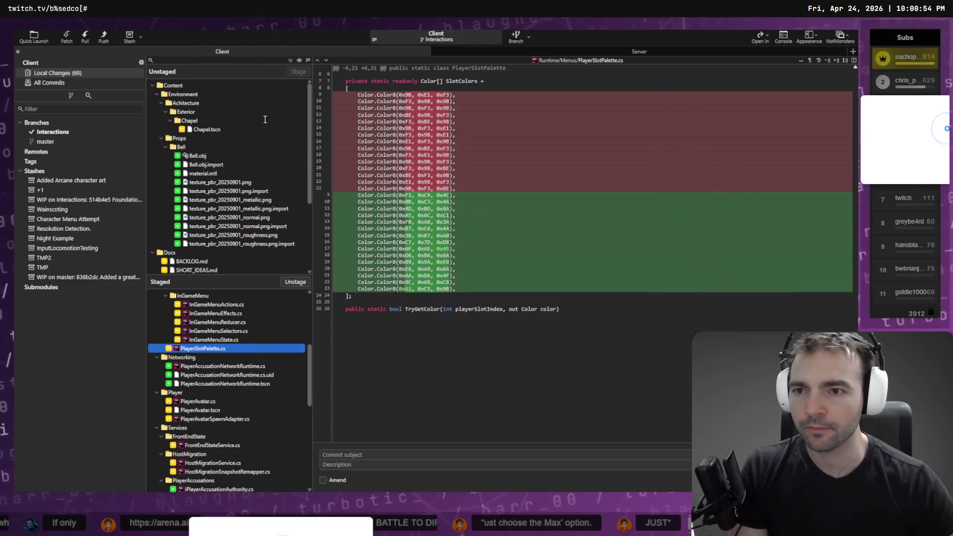
Step: Review the unstaged diffs of PlayerAvatar.tscn and PlayerAvatar.cs in Fork
{"action": "scroll", "coordinate": [224, 174], "scroll_direction": "down", "scroll_amount": 4}
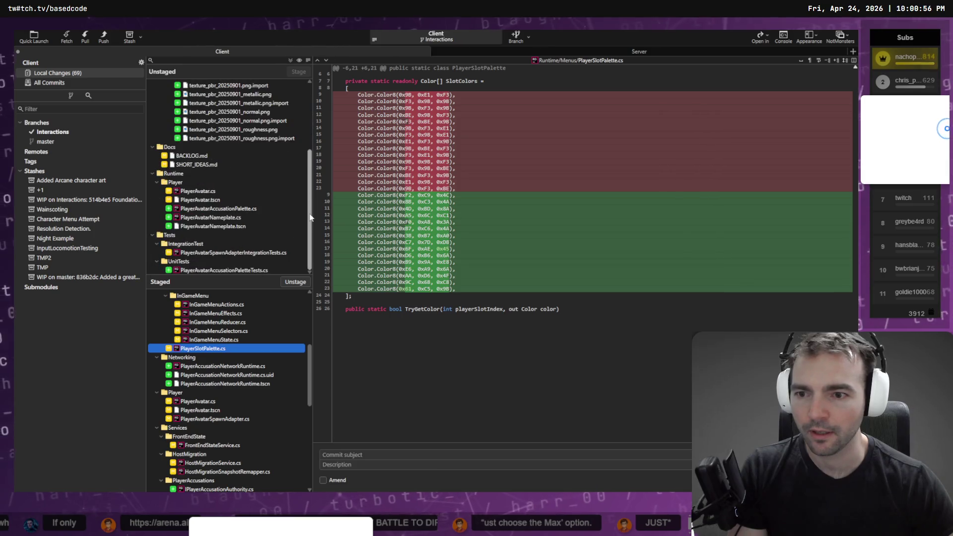
{"action": "left_click", "coordinate": [201, 200]}
{"action": "left_click", "coordinate": [204, 192]}
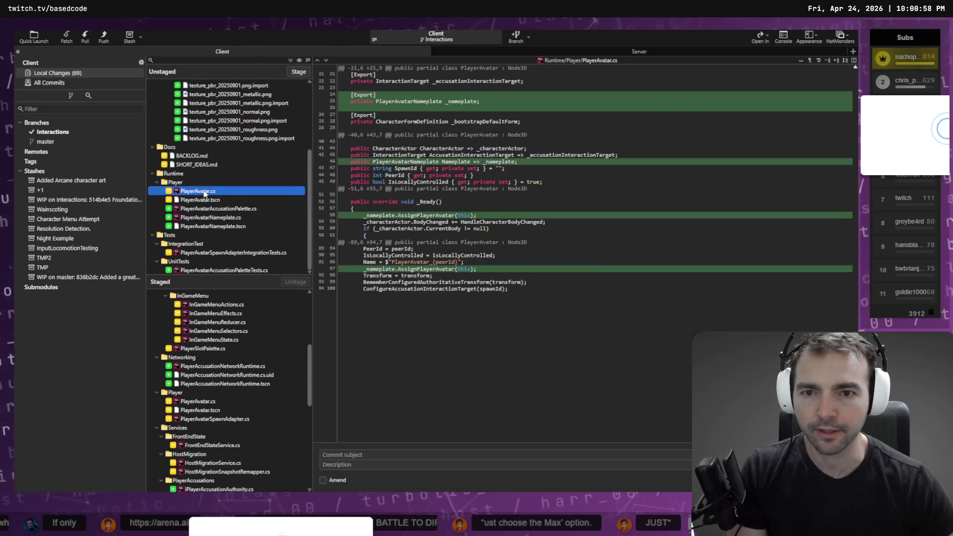
{"action": "scroll", "coordinate": [251, 363], "scroll_direction": "up", "scroll_amount": 5}
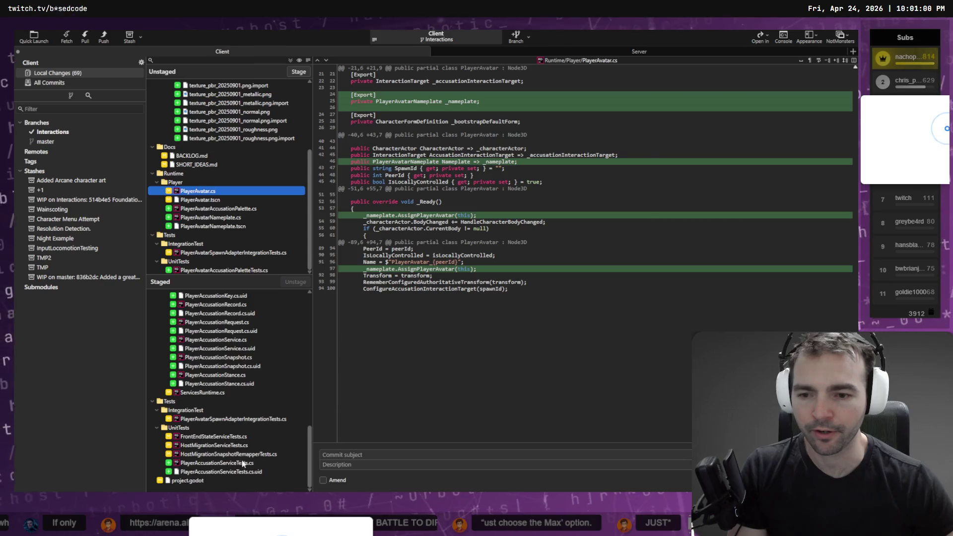
{"action": "scroll", "coordinate": [253, 383], "scroll_direction": "up", "scroll_amount": 1}
Step: Enter 'Initial accusation system.' as the commit subject
{"action": "left_click", "coordinate": [392, 455]}
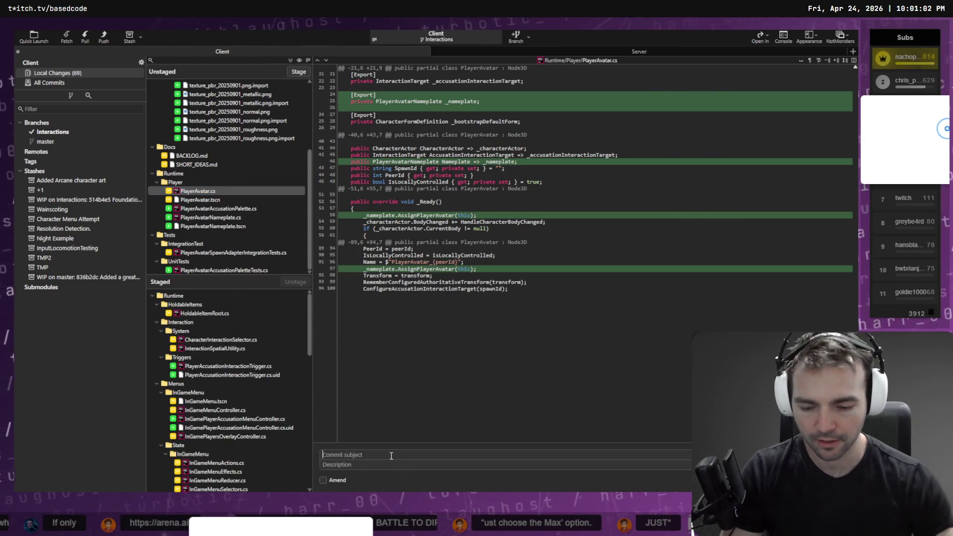
{"action": "type", "text": "Initial"}
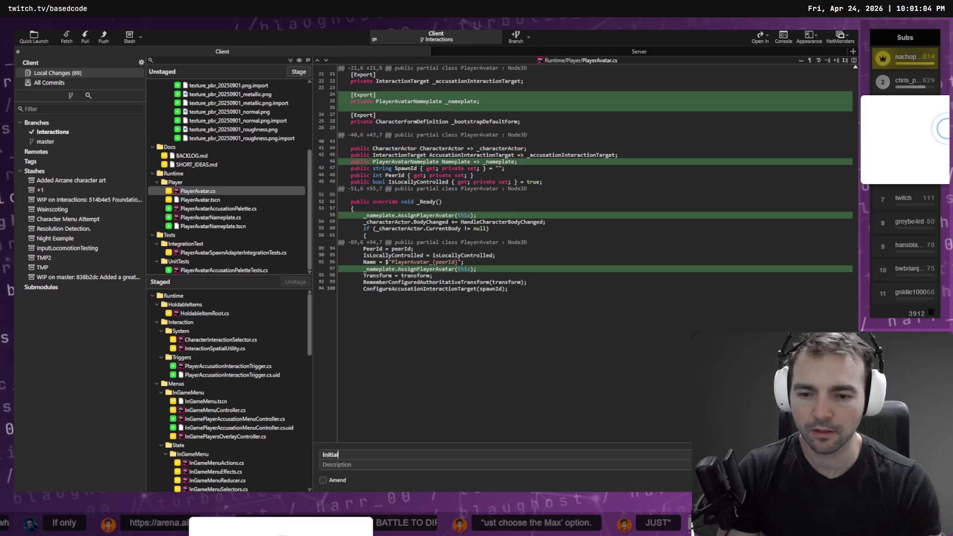
{"action": "type", "text": " accusation sy"}
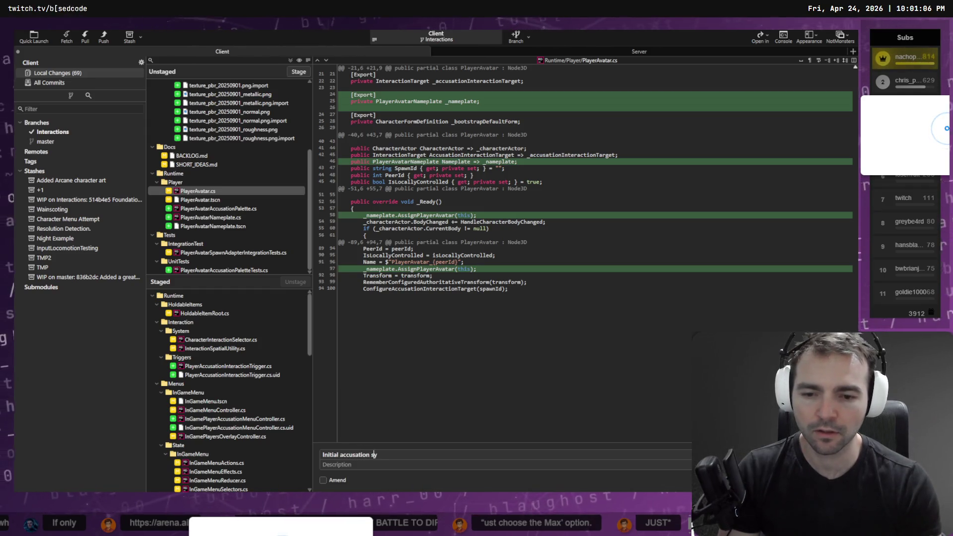
{"action": "type", "text": "stem."}
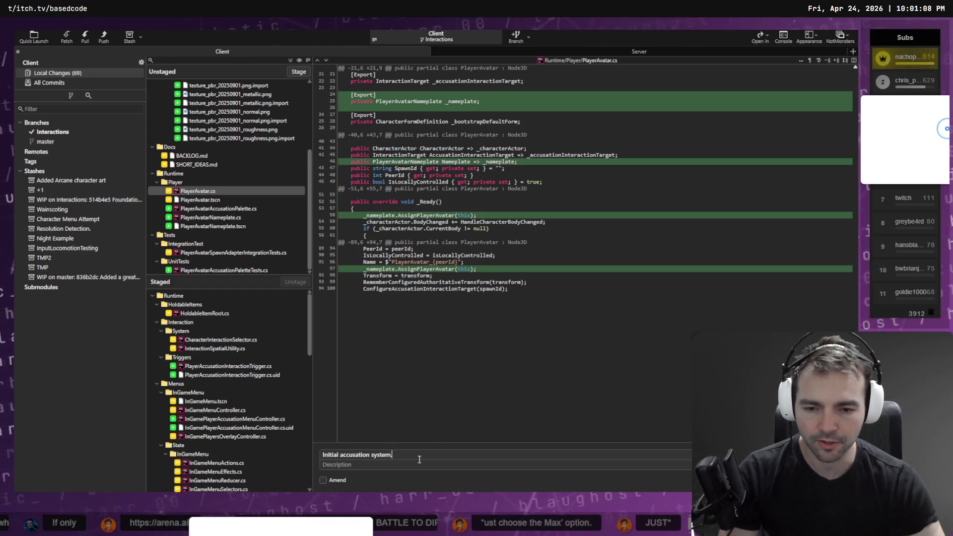
{"action": "scroll", "coordinate": [234, 389], "scroll_direction": "down", "scroll_amount": 10}
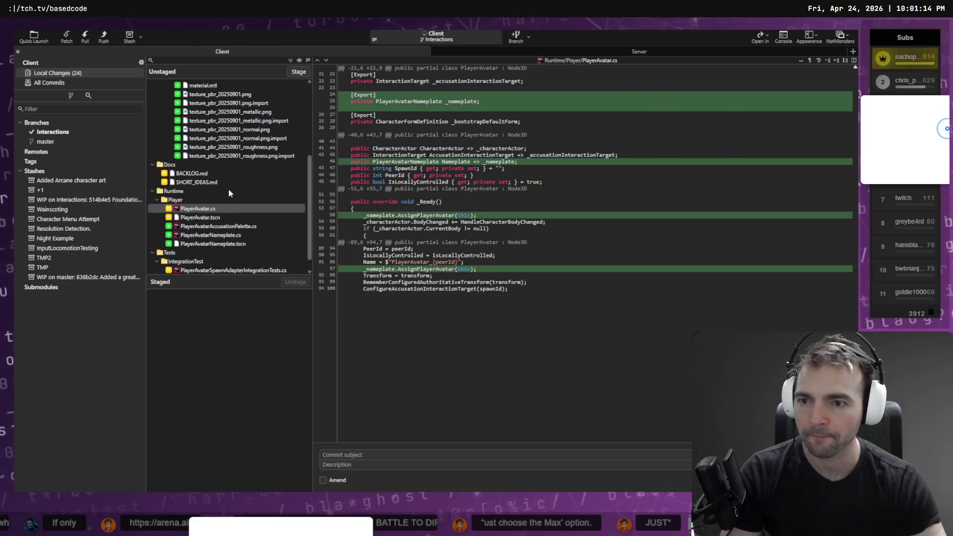
{"action": "scroll", "coordinate": [238, 200], "scroll_direction": "down", "scroll_amount": 1}
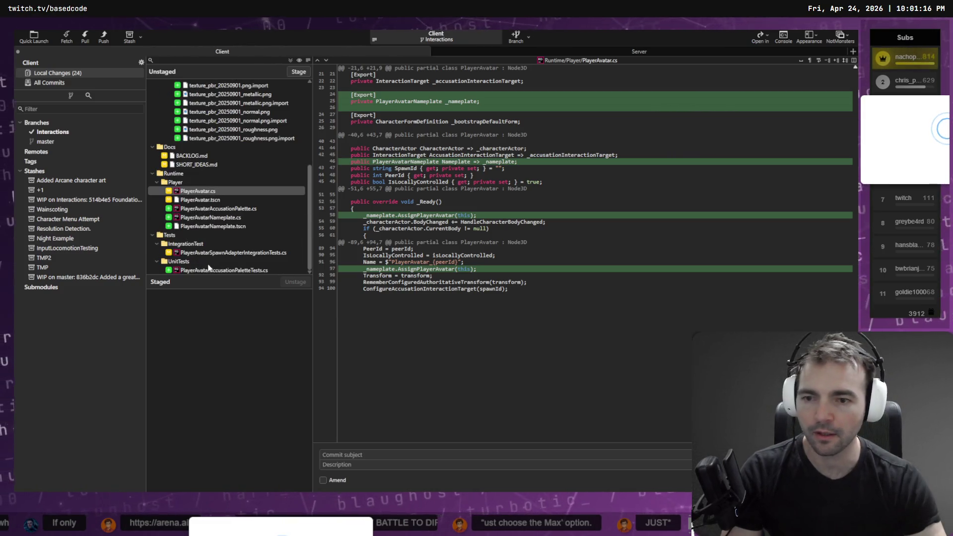
{"action": "key", "text": "alt+Tab"}
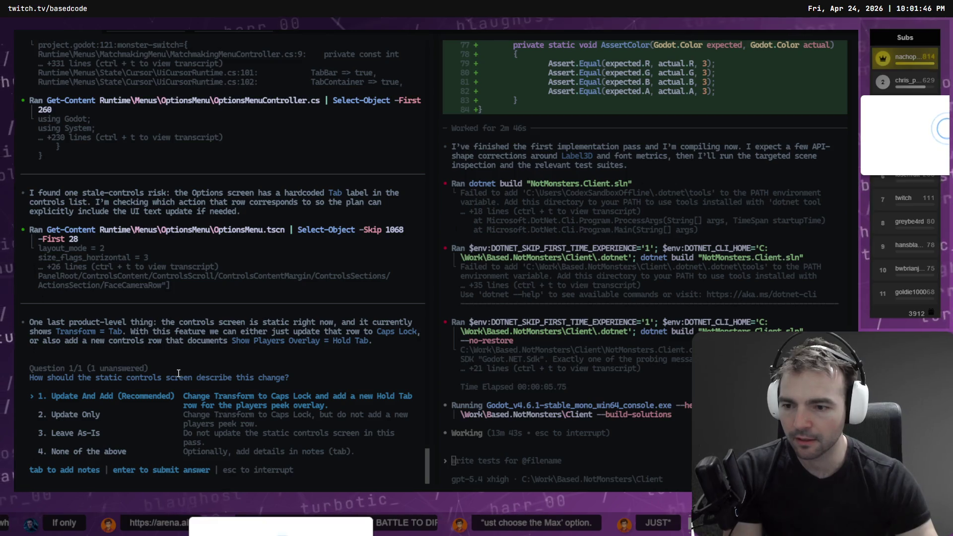
Step: Submit 'Update And Add (Recommended)' as the answer to the controls-screen question
{"action": "key", "text": "Return"}
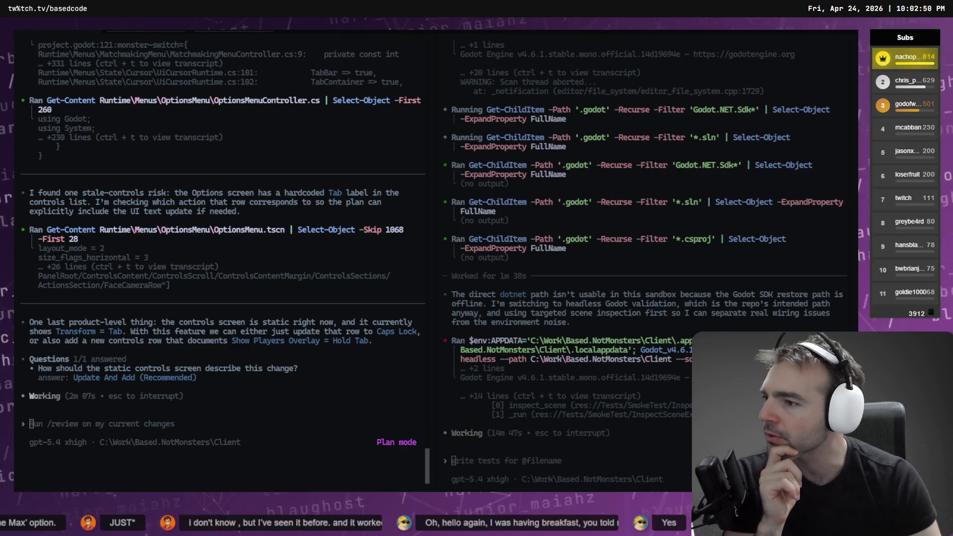
Step: Scroll through the Koda repository's file list and README in the browser
{"action": "key", "text": "alt+Tab"}
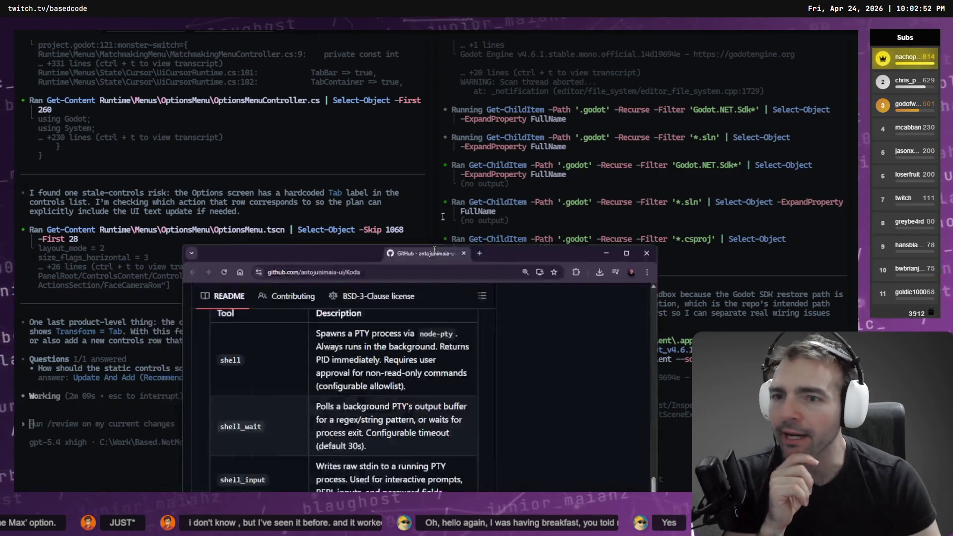
{"action": "scroll", "coordinate": [481, 206], "scroll_direction": "down", "scroll_amount": 10}
{"action": "scroll", "coordinate": [293, 231], "scroll_direction": "up", "scroll_amount": 2}
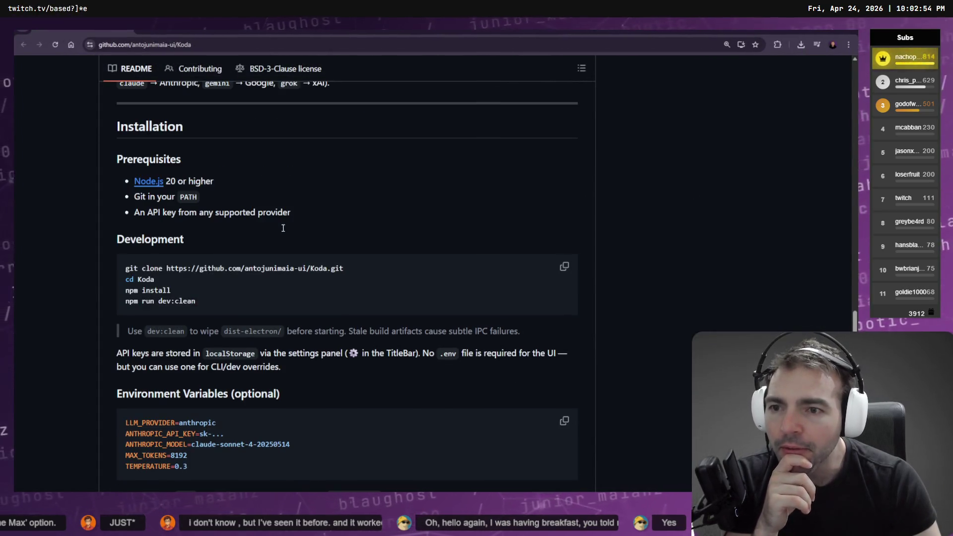
{"action": "scroll", "coordinate": [483, 310], "scroll_direction": "down", "scroll_amount": 8}
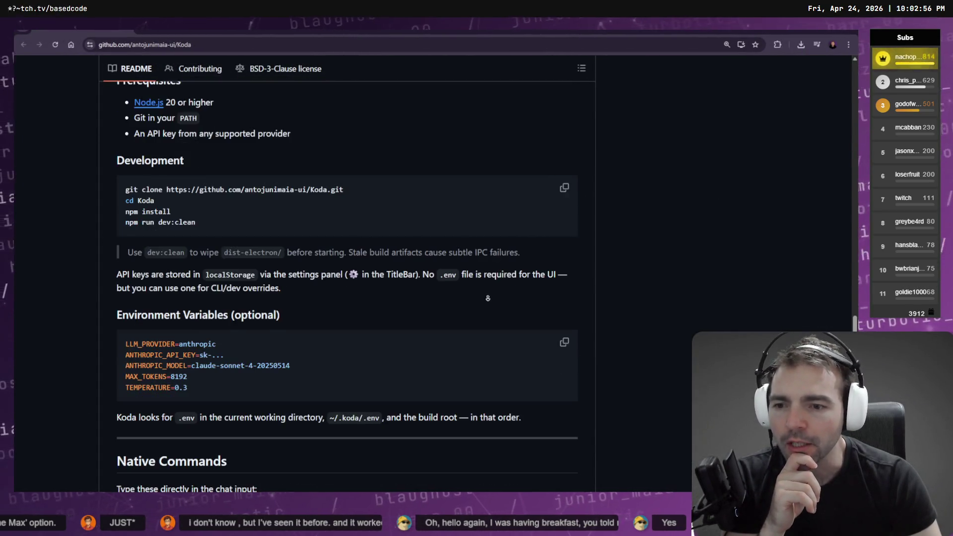
{"action": "scroll", "coordinate": [482, 310], "scroll_direction": "down", "scroll_amount": 20}
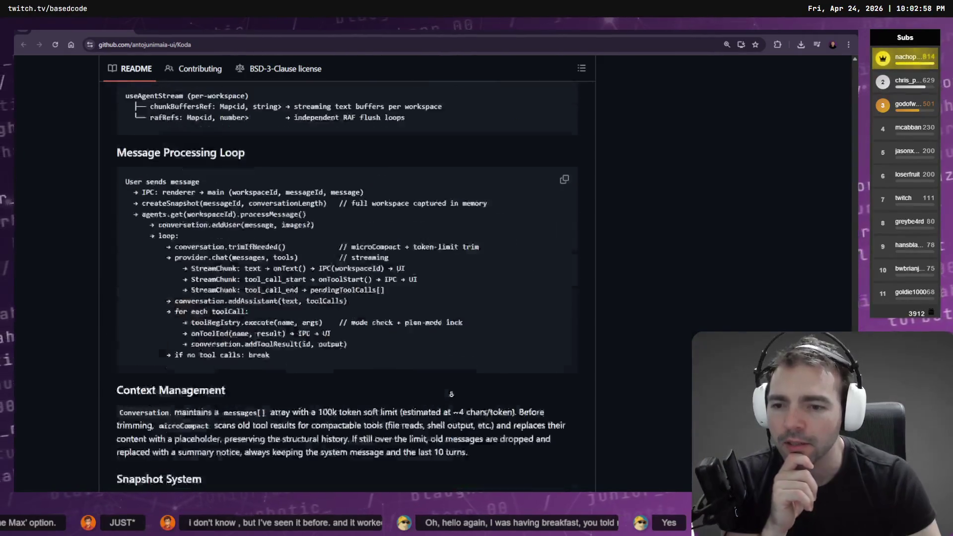
{"action": "scroll", "coordinate": [428, 313], "scroll_direction": "up", "scroll_amount": 20}
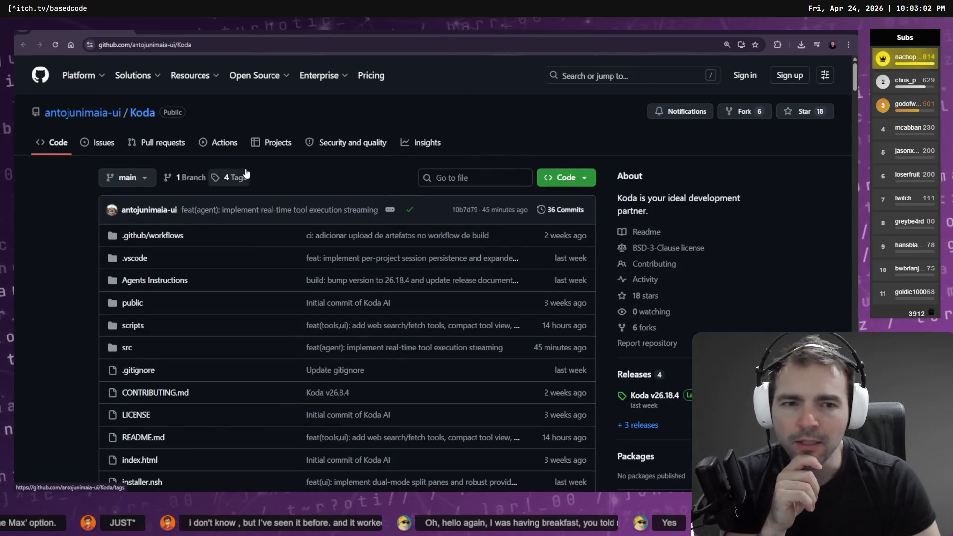
{"action": "scroll", "coordinate": [660, 177], "scroll_direction": "down", "scroll_amount": 6}
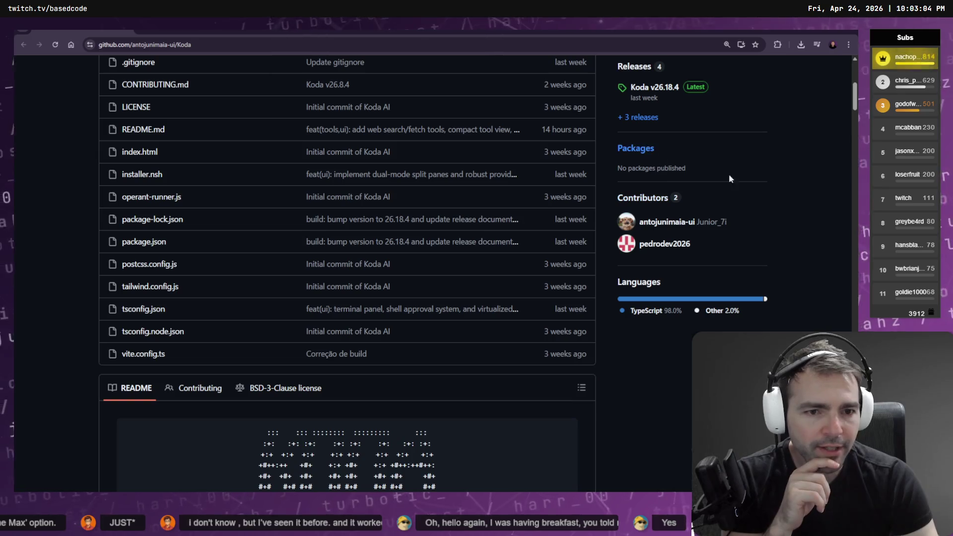
{"action": "scroll", "coordinate": [669, 332], "scroll_direction": "up", "scroll_amount": 6}
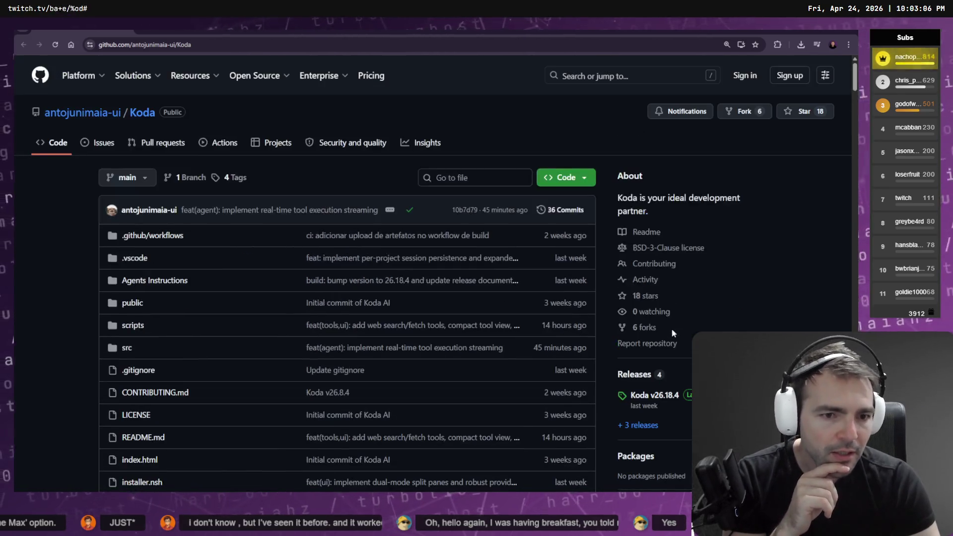
{"action": "scroll", "coordinate": [680, 338], "scroll_direction": "down", "scroll_amount": 5}
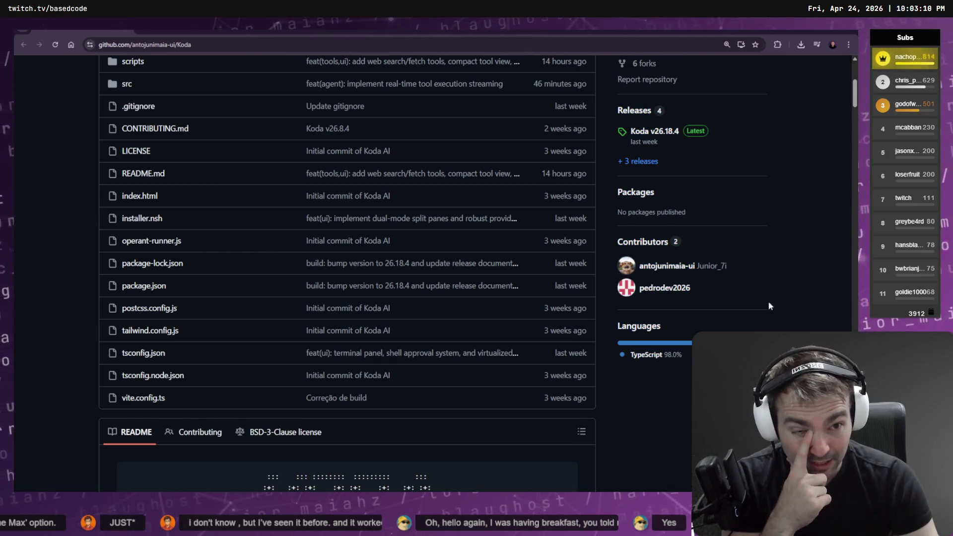
{"action": "scroll", "coordinate": [763, 189], "scroll_direction": "up", "scroll_amount": 4}
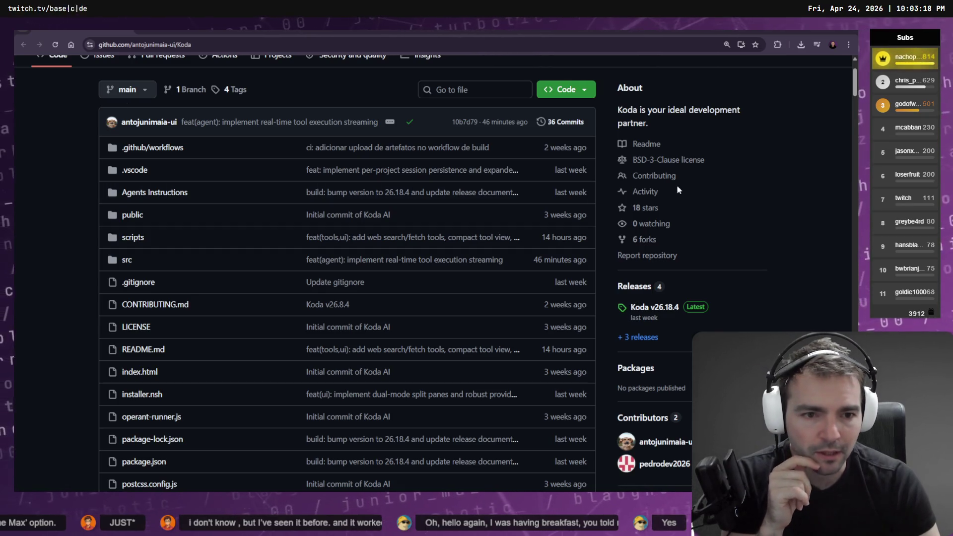
{"action": "scroll", "coordinate": [730, 238], "scroll_direction": "down", "scroll_amount": 2}
{"action": "scroll", "coordinate": [730, 237], "scroll_direction": "down", "scroll_amount": 2}
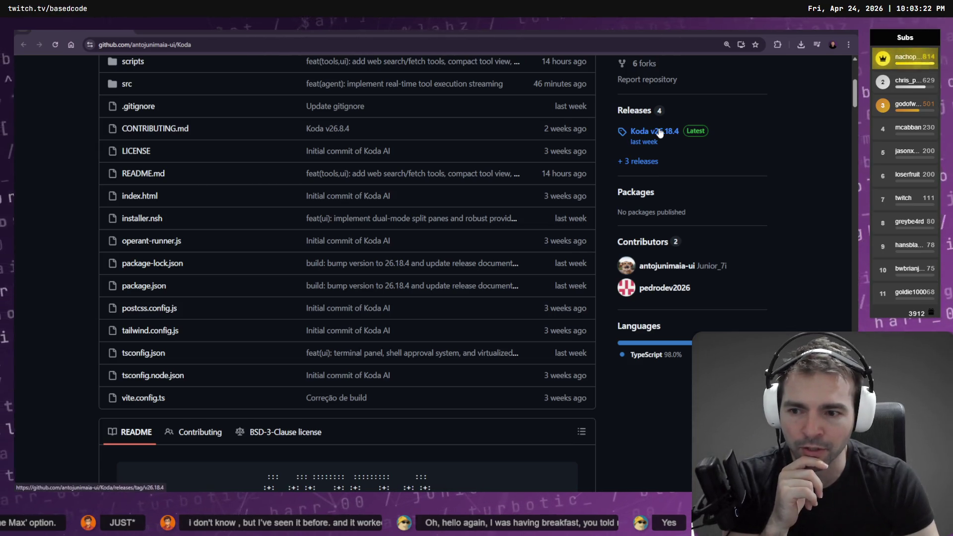
{"action": "scroll", "coordinate": [308, 160], "scroll_direction": "down", "scroll_amount": 4}
{"action": "scroll", "coordinate": [308, 160], "scroll_direction": "down", "scroll_amount": 3}
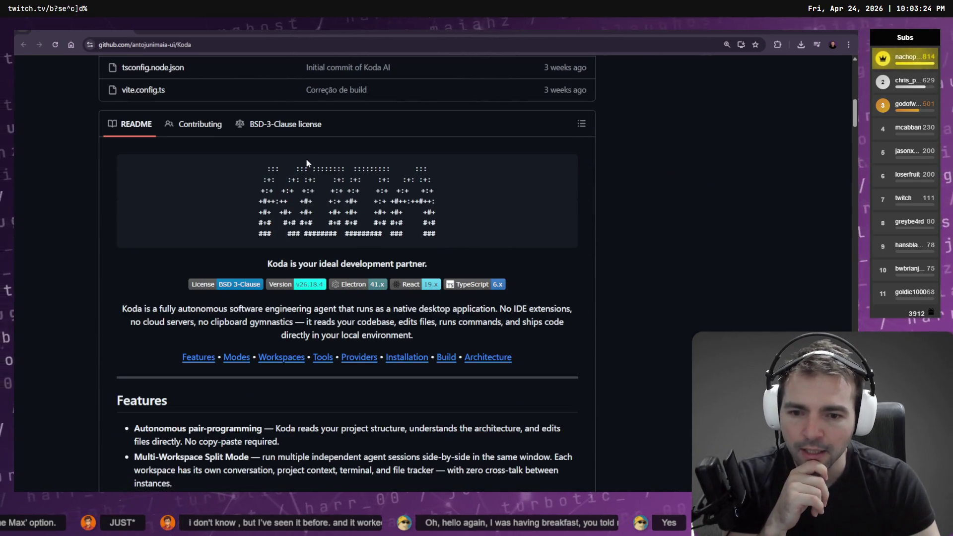
{"action": "scroll", "coordinate": [377, 246], "scroll_direction": "up", "scroll_amount": 9}
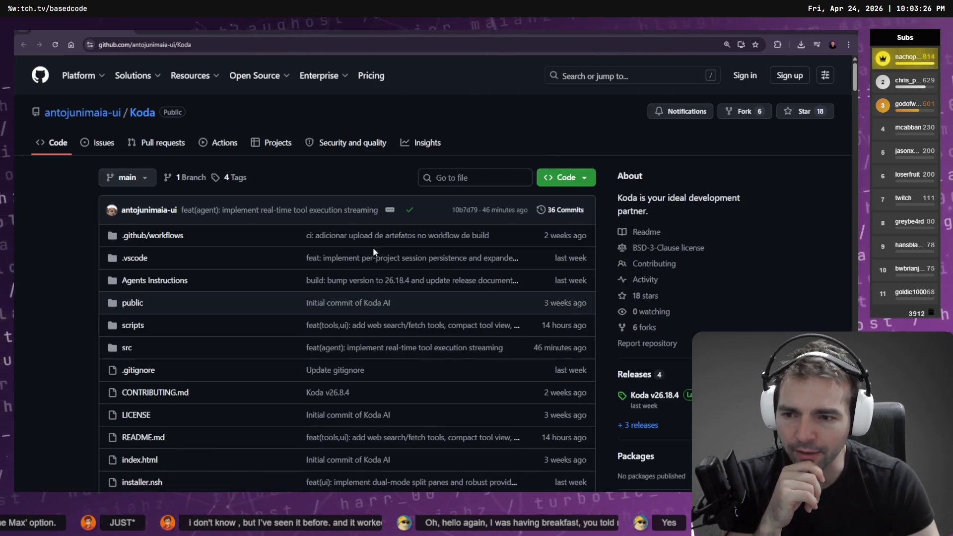
{"action": "scroll", "coordinate": [330, 239], "scroll_direction": "down", "scroll_amount": 3}
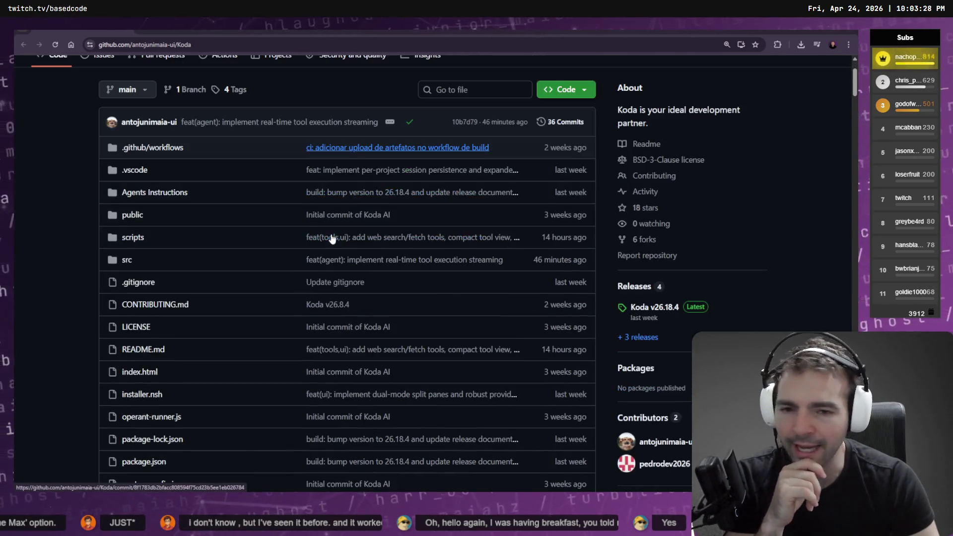
{"action": "scroll", "coordinate": [333, 237], "scroll_direction": "down", "scroll_amount": 12}
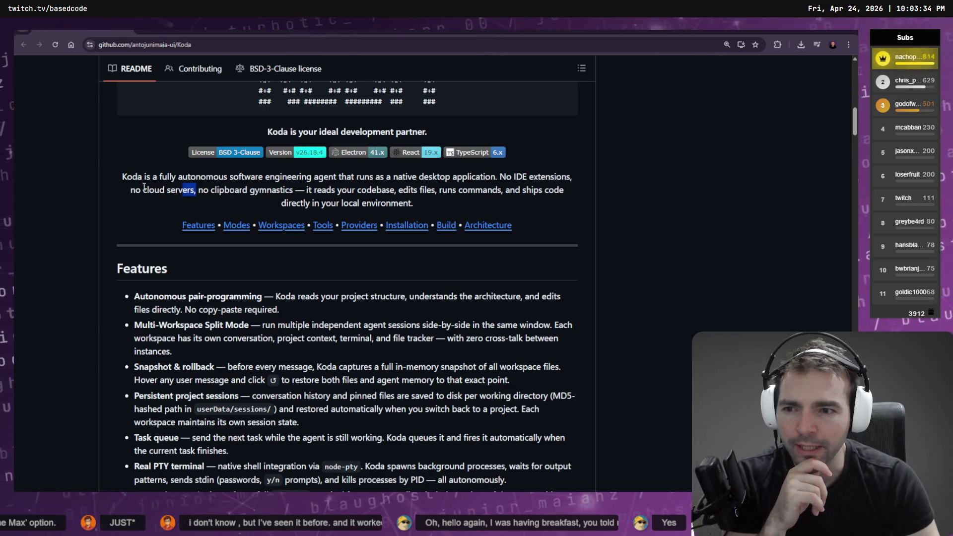
Step: Highlight 'no cloud servers' and 'TypeScript 98.0%', then read down to the Multi-Workspace section
{"action": "left_click_drag", "start_coordinate": [196, 191], "coordinate": [108, 190]}
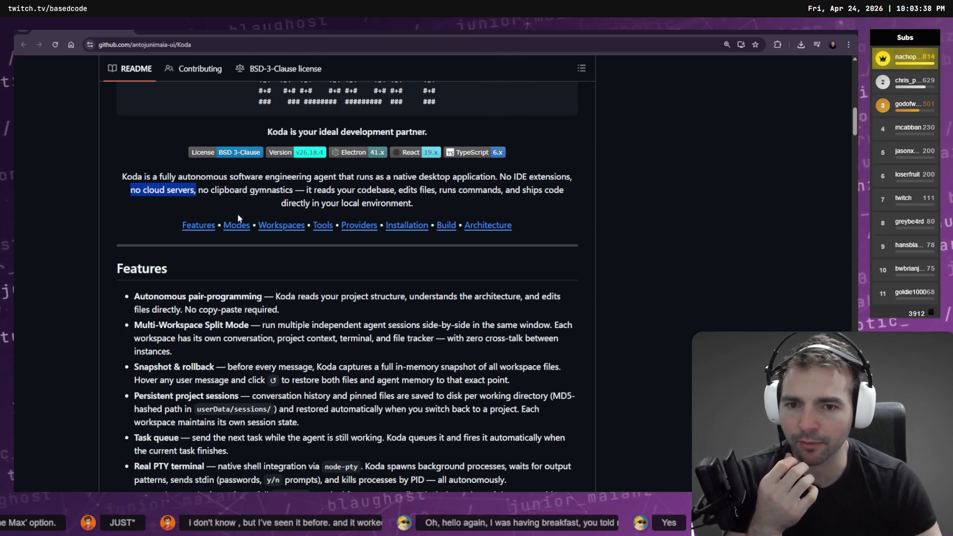
{"action": "scroll", "coordinate": [581, 312], "scroll_direction": "up", "scroll_amount": 6}
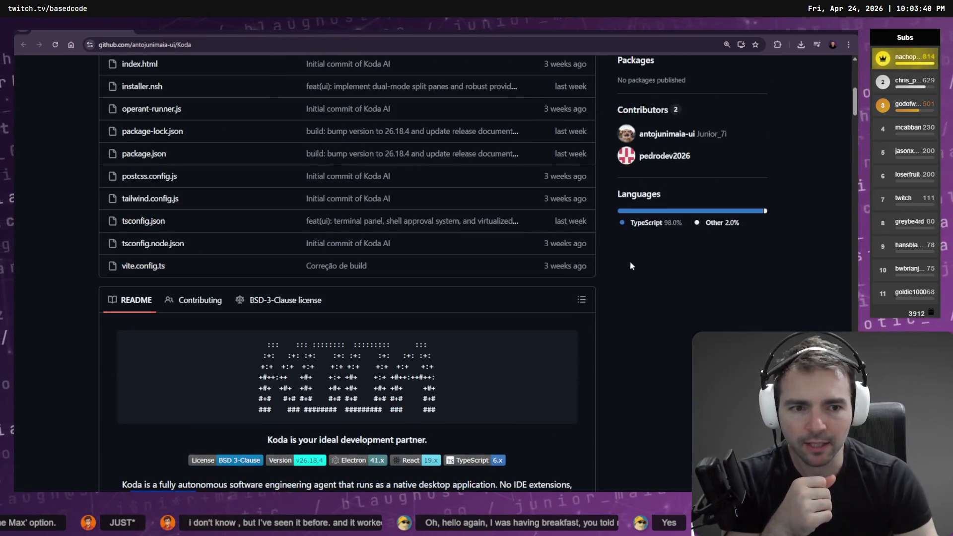
{"action": "triple_click", "coordinate": [625, 228]}
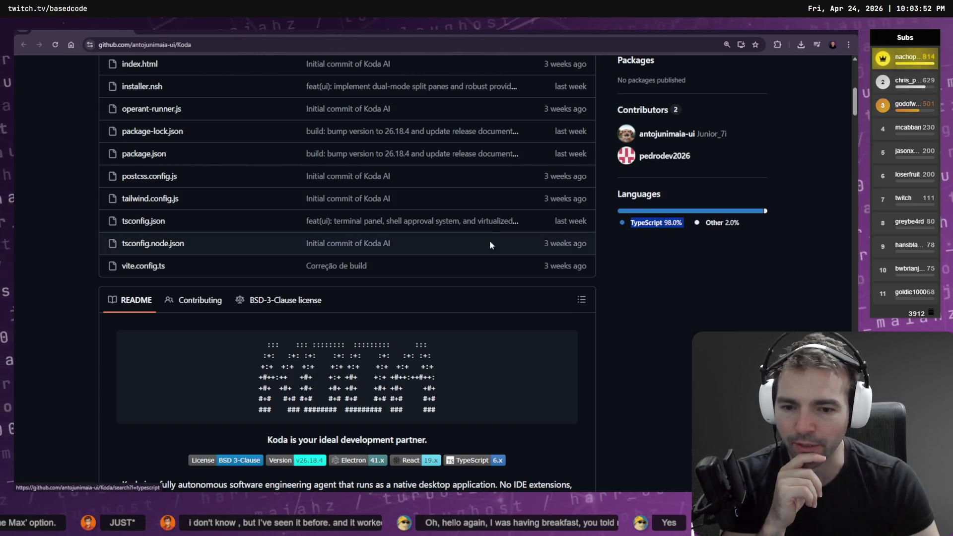
{"action": "scroll", "coordinate": [504, 241], "scroll_direction": "down", "scroll_amount": 5}
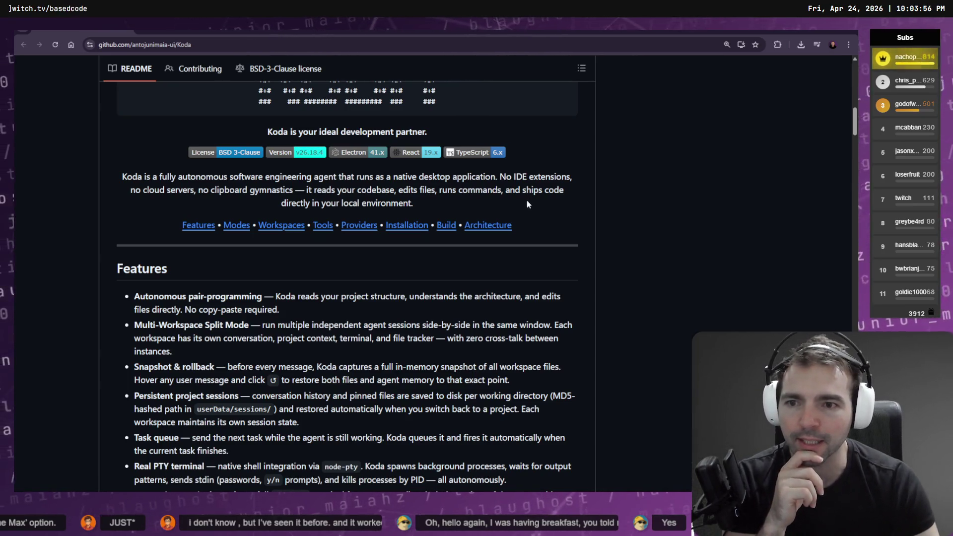
{"action": "scroll", "coordinate": [571, 169], "scroll_direction": "down", "scroll_amount": 1}
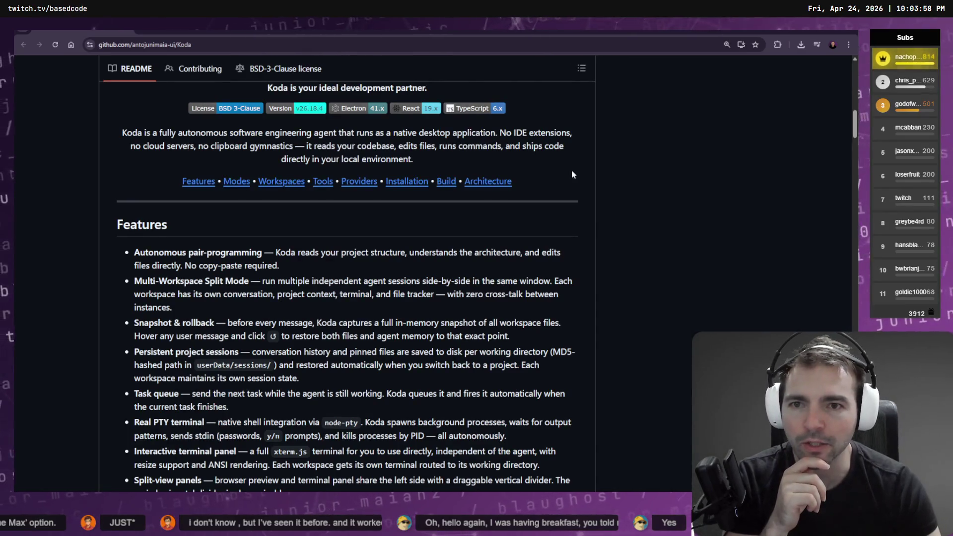
{"action": "scroll", "coordinate": [571, 170], "scroll_direction": "down", "scroll_amount": 11}
{"action": "scroll", "coordinate": [571, 181], "scroll_direction": "down", "scroll_amount": 15}
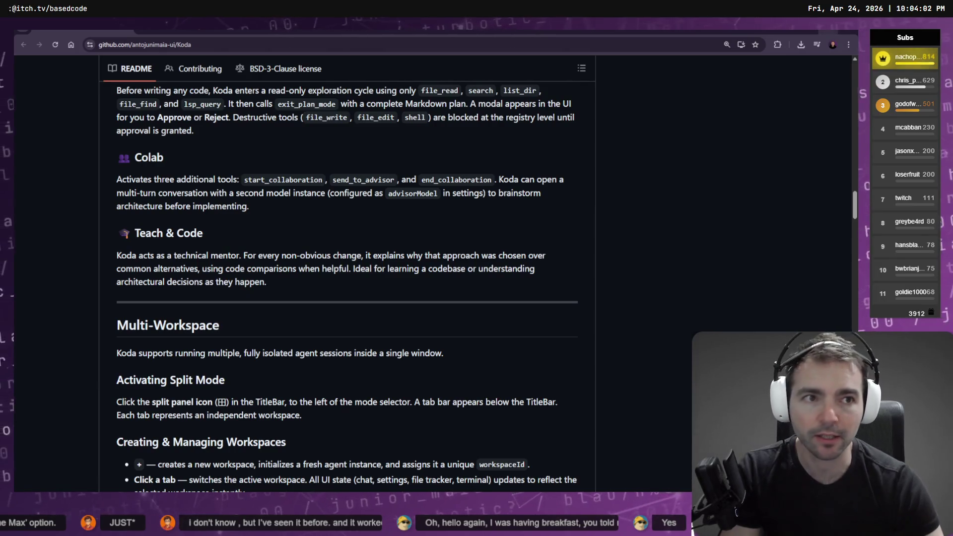
{"action": "key", "text": "alt+Tab"}
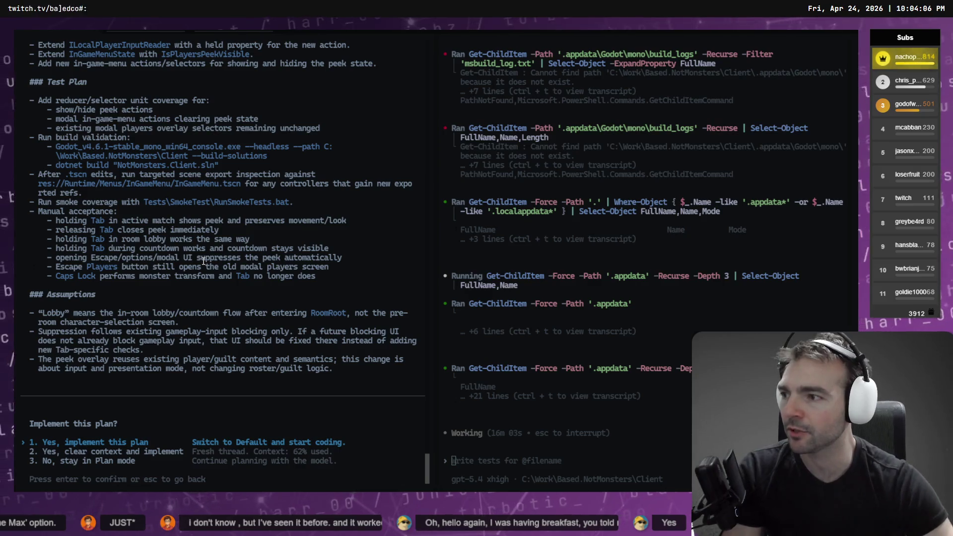
Step: Swap the two agent sessions between sides and bring up the Godot AutoMatchHarness scene
{"action": "key", "text": "alt+Tab"}
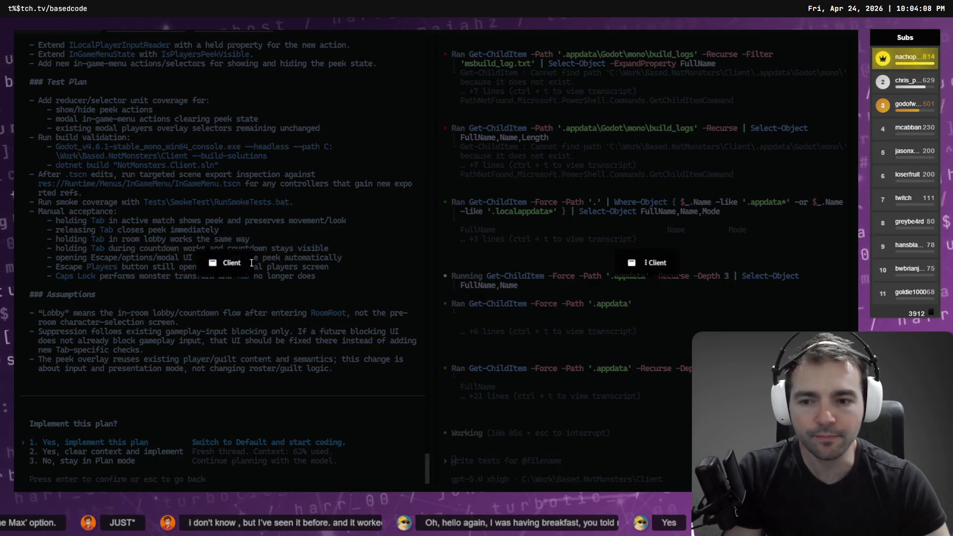
{"action": "key", "text": "alt+Tab"}
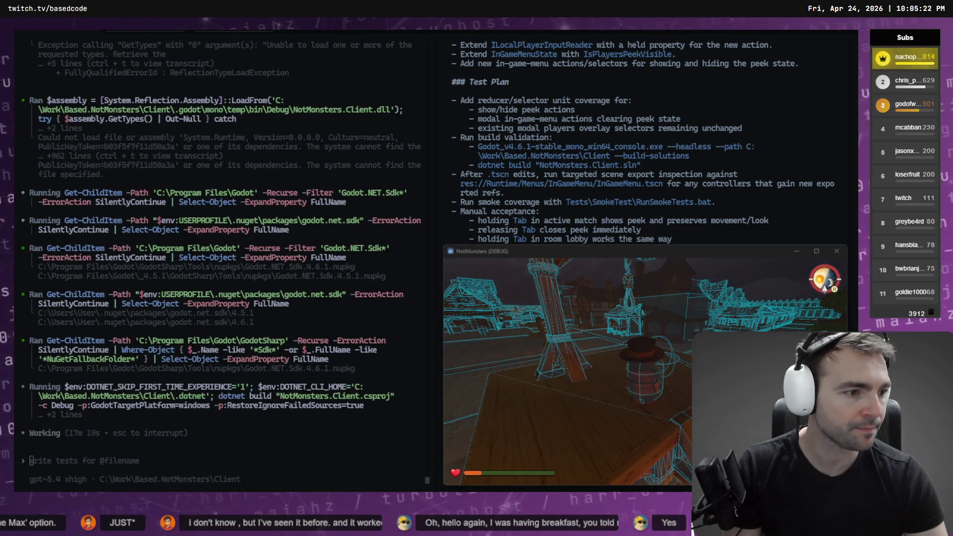
{"action": "key", "text": "alt+Tab"}
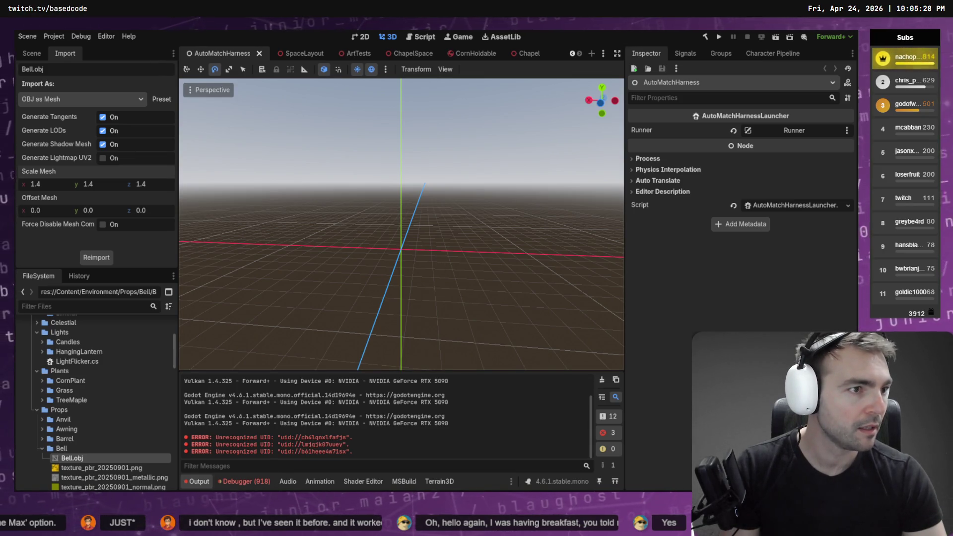
Step: Clear the output log, then fly through SpaceLayout and select the OutsideSpacePlaceholder node
{"action": "key", "text": "alt+Tab"}
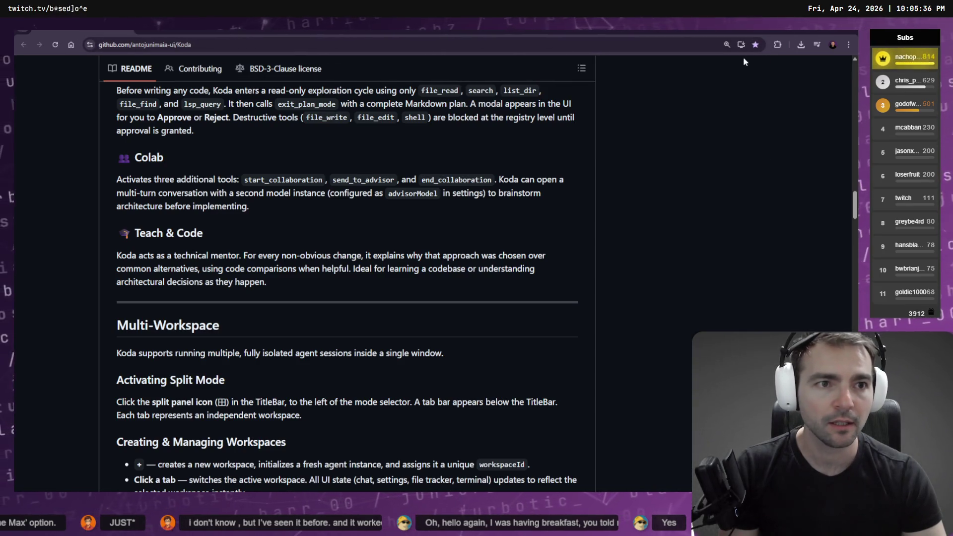
{"action": "key", "text": "alt+Tab"}
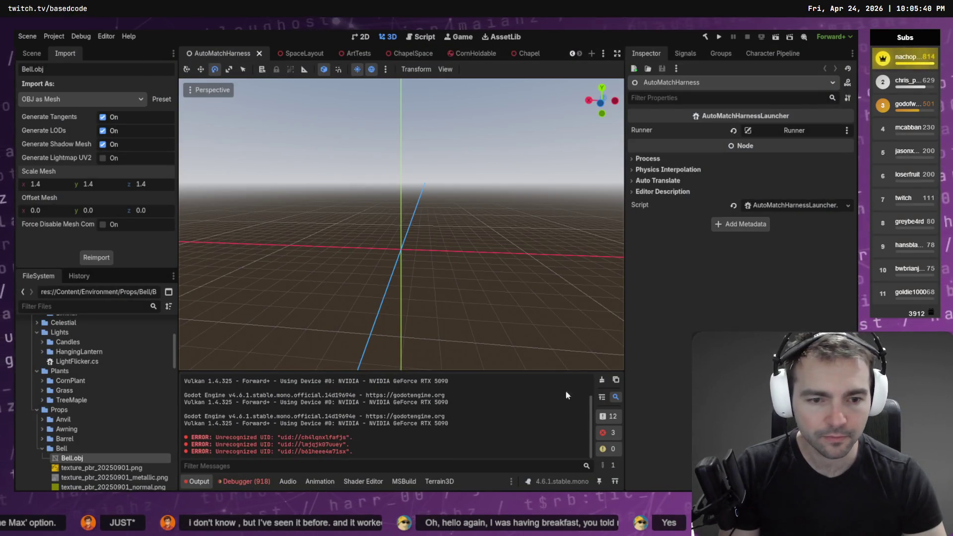
{"action": "left_click", "coordinate": [603, 380]}
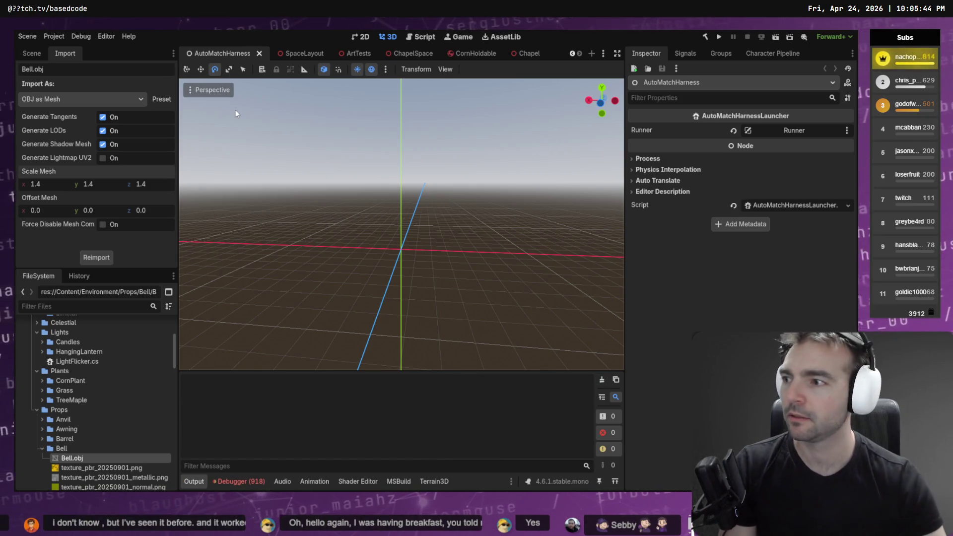
{"action": "mouse_move", "coordinate": [306, 54]}
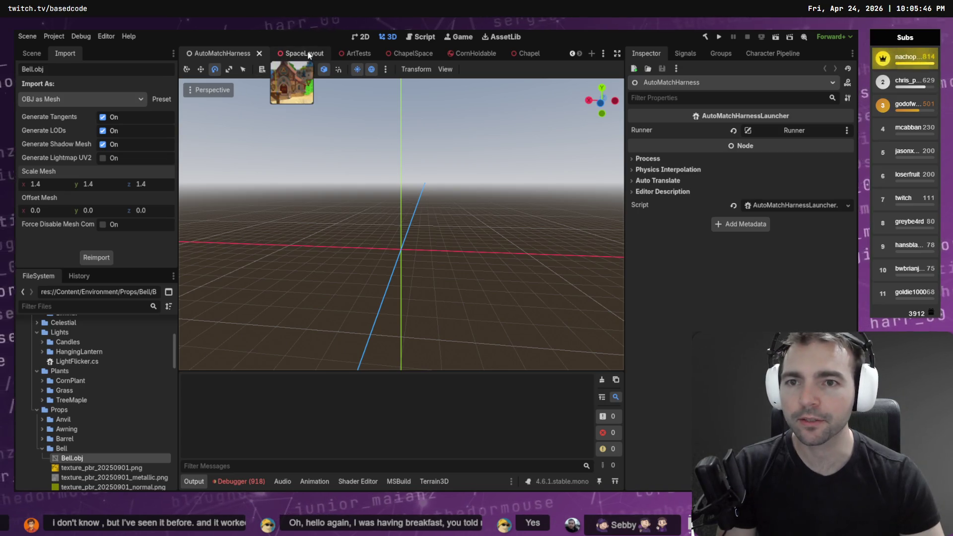
{"action": "left_click", "coordinate": [305, 53]}
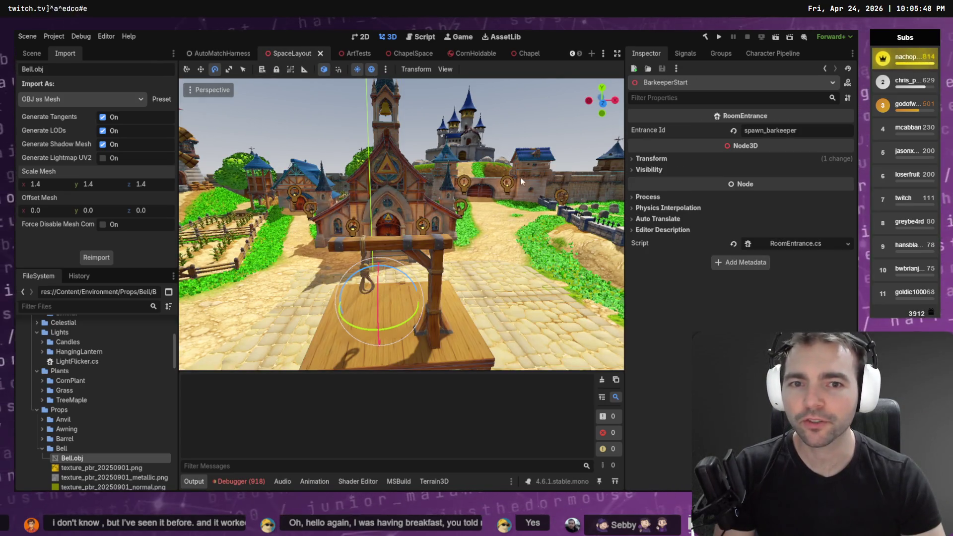
{"action": "key", "text": "w"}
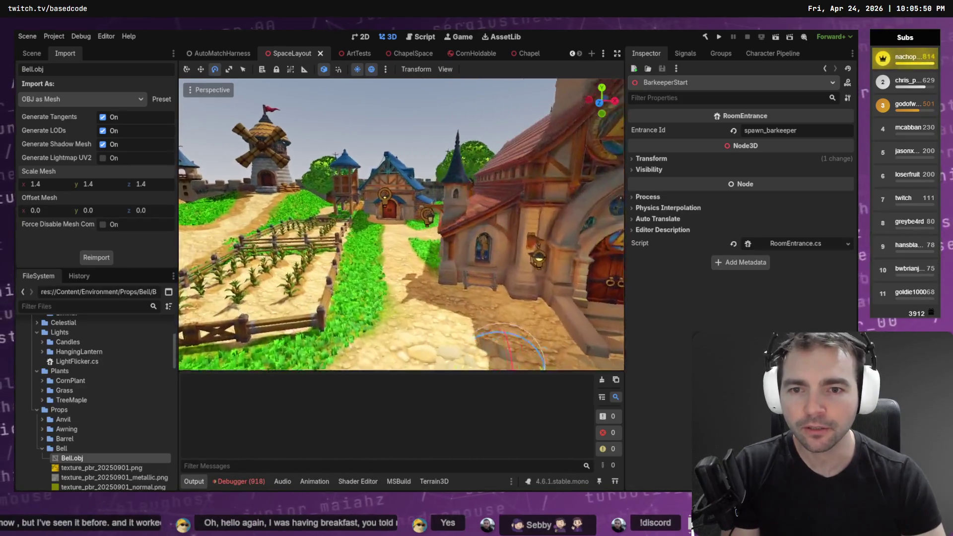
{"action": "key", "text": "w"}
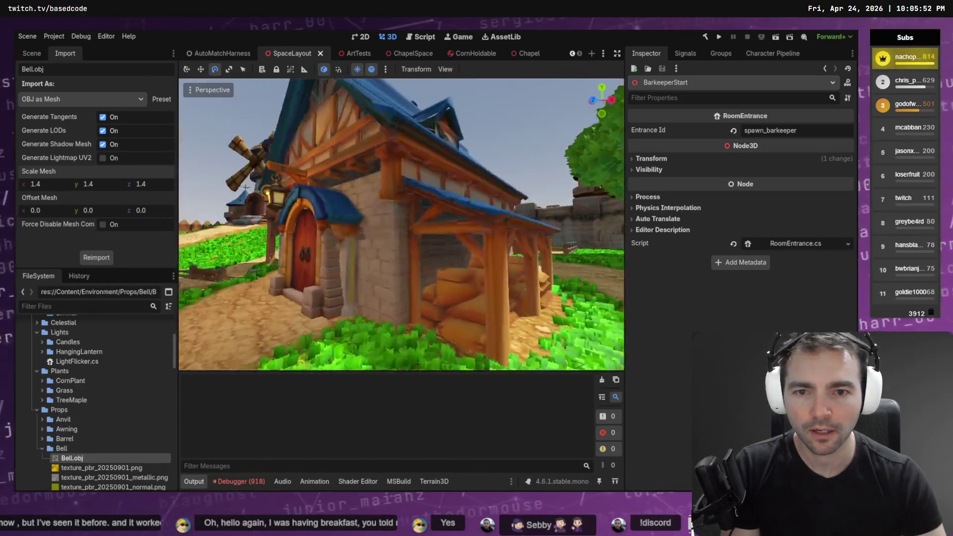
{"action": "key", "text": "w"}
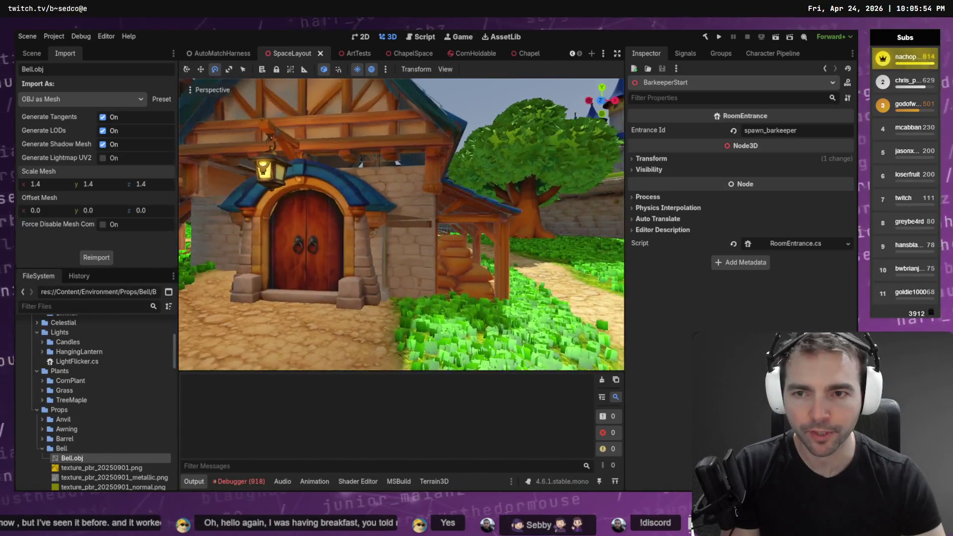
{"action": "left_click", "coordinate": [356, 230]}
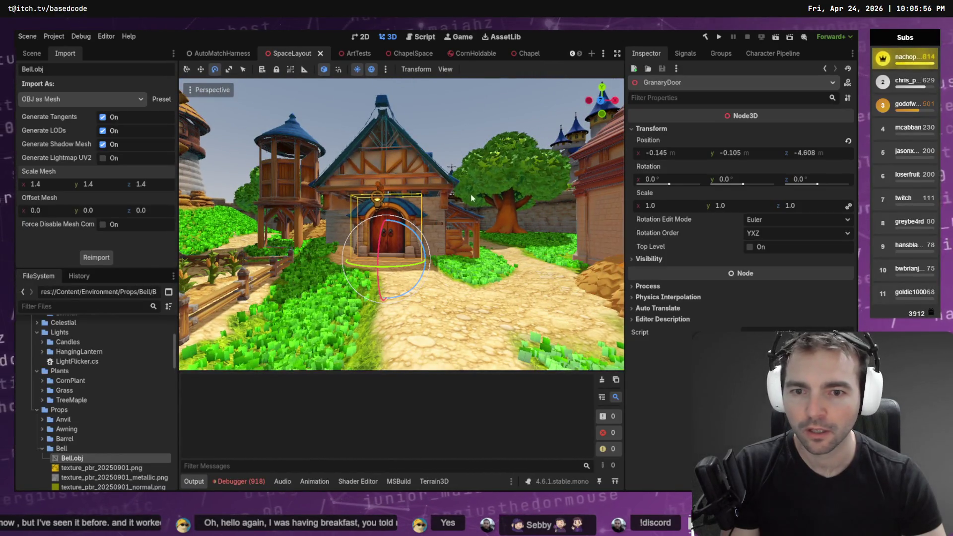
{"action": "left_click", "coordinate": [448, 184]}
{"action": "key", "text": "s"}
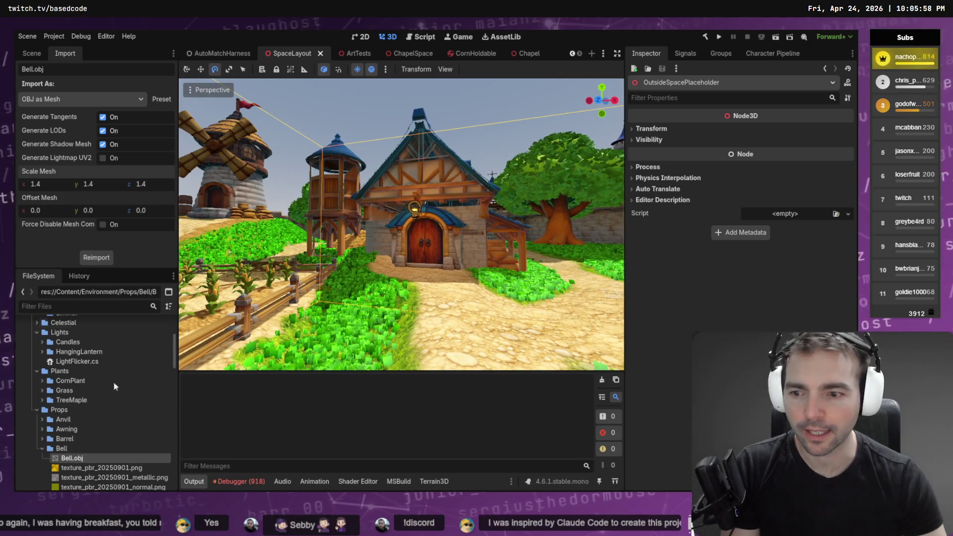
Step: Open the OutsideSpace scene on its own and select its OutsideEnvironment node
{"action": "left_click", "coordinate": [42, 448]}
{"action": "scroll", "coordinate": [94, 408], "scroll_direction": "down", "scroll_amount": 5}
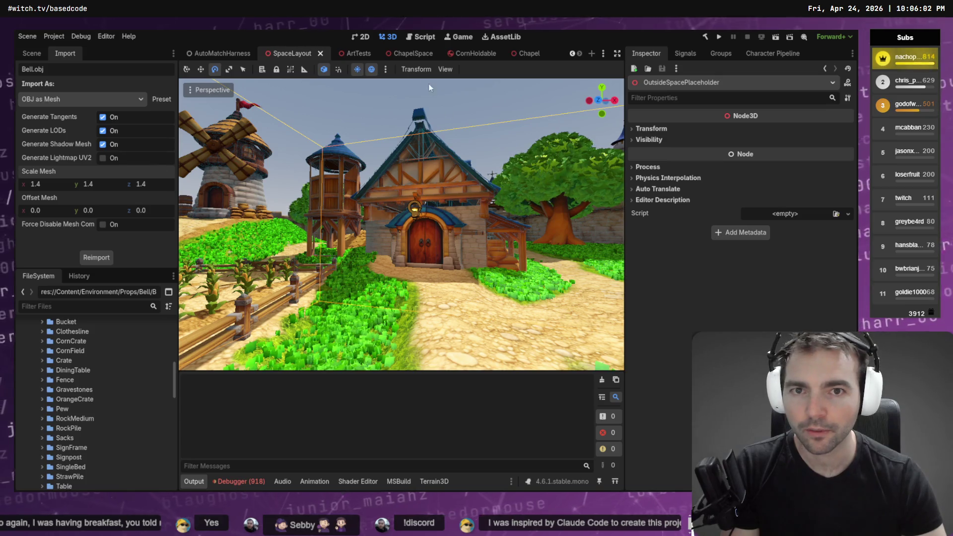
{"action": "left_click", "coordinate": [23, 53]}
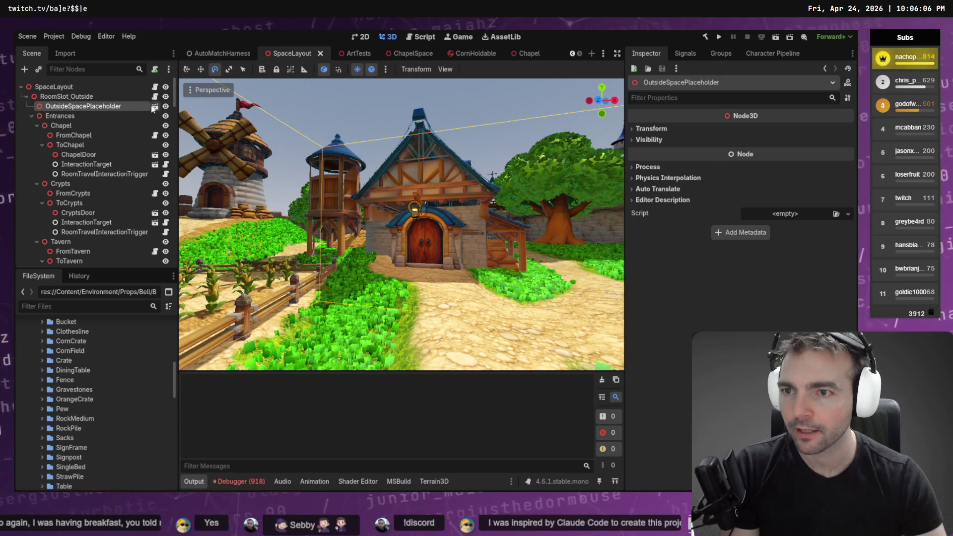
{"action": "double_click", "coordinate": [389, 82]}
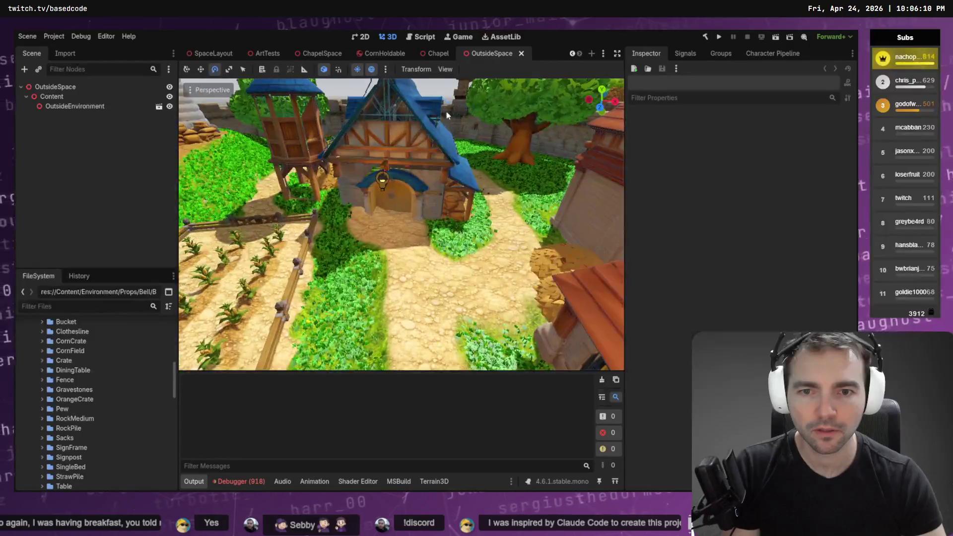
{"action": "left_click", "coordinate": [449, 156]}
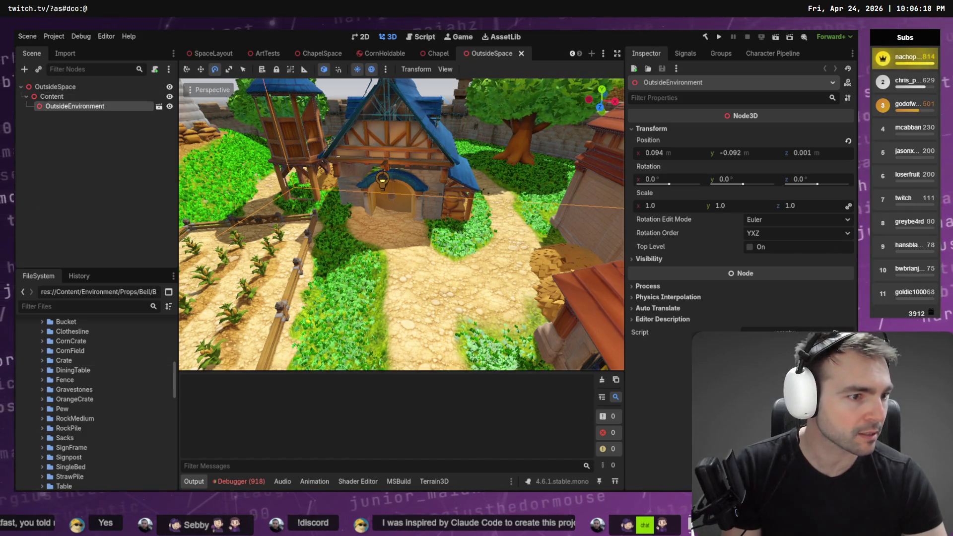
{"action": "key", "text": "alt+Tab"}
Step: Add a Technical Debt bullet to BACKLOG.md about removing the layer between OutsideSpace and OutsideEnvironment
{"action": "left_click", "coordinate": [256, 117]}
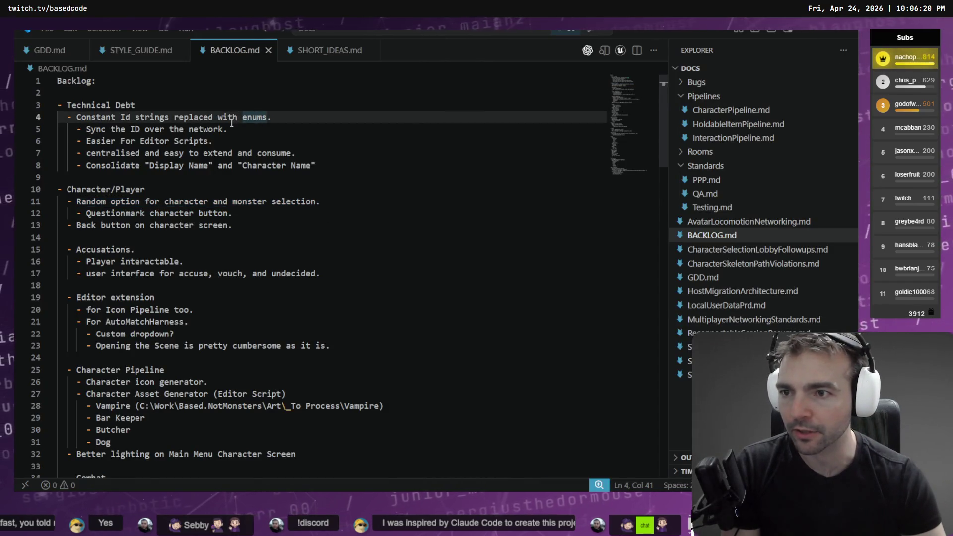
{"action": "left_click", "coordinate": [381, 178]}
{"action": "left_click", "coordinate": [382, 166]}
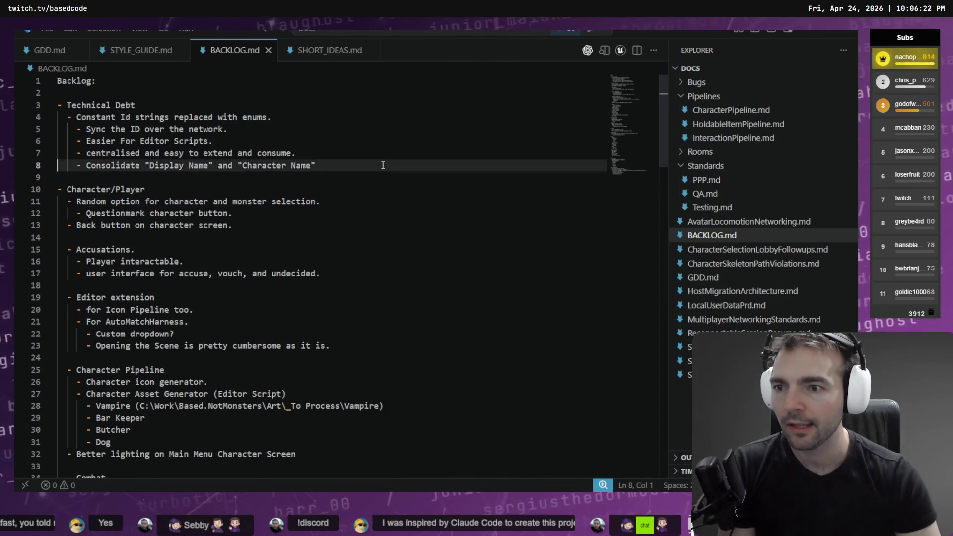
{"action": "key", "text": "Return"}
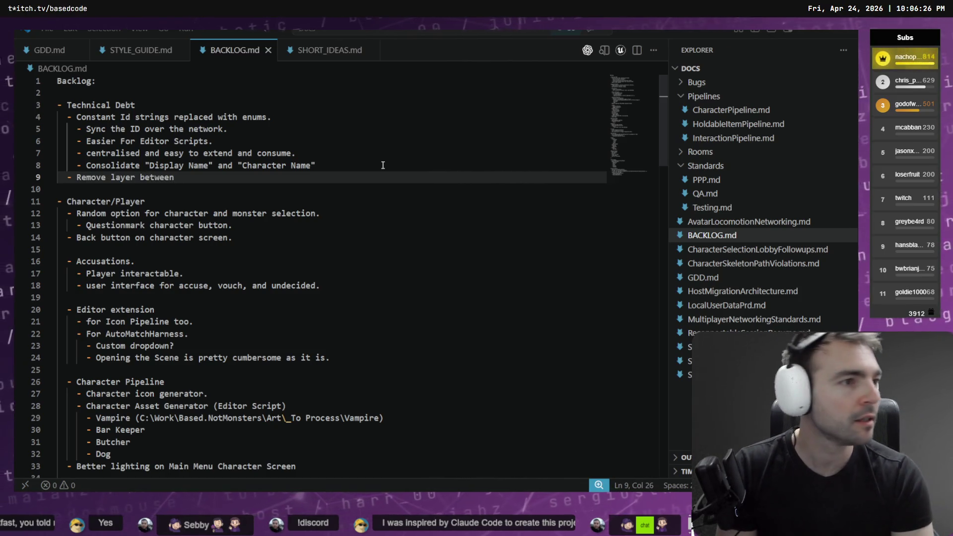
{"action": "key", "text": "alt+Tab"}
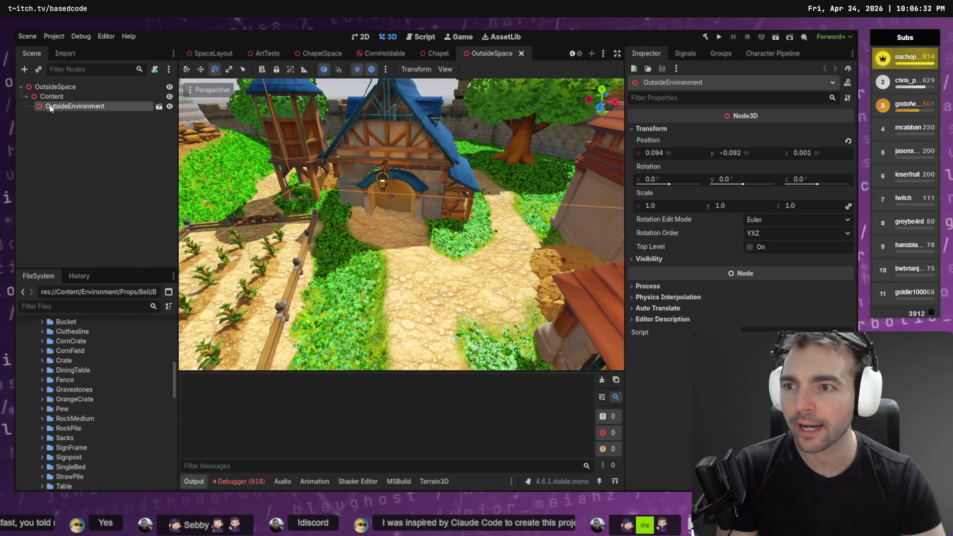
{"action": "key", "text": "alt+Tab"}
{"action": "type", "text": "utsid"}
{"action": "type", "text": "eSpace > "}
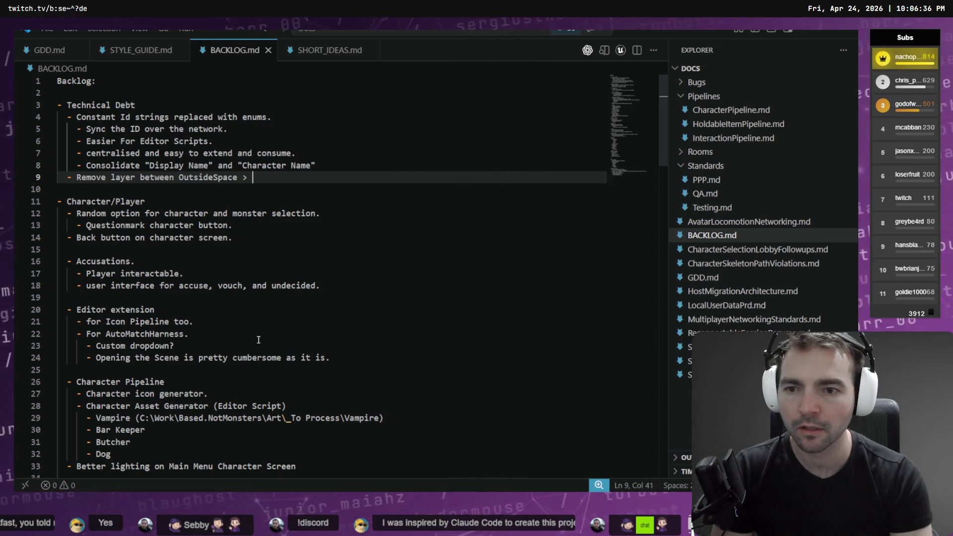
{"action": "type", "text": "ment."}
{"action": "key", "text": "alt+Tab"}
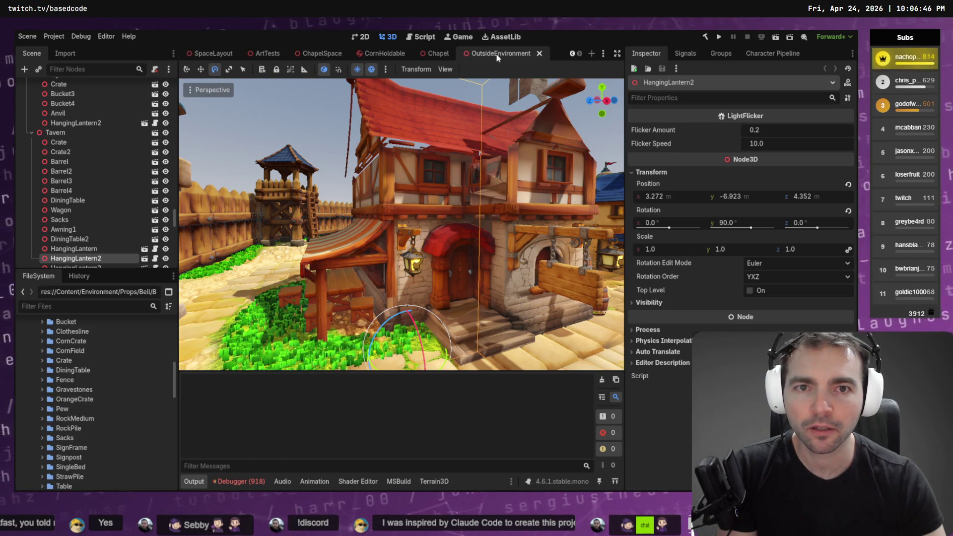
Step: Close the Chapel, CornHoldable, ChapelSpace, ArtTests and SpaceLayout scene tabs
{"action": "middle_click", "coordinate": [435, 54]}
{"action": "middle_click", "coordinate": [435, 55]}
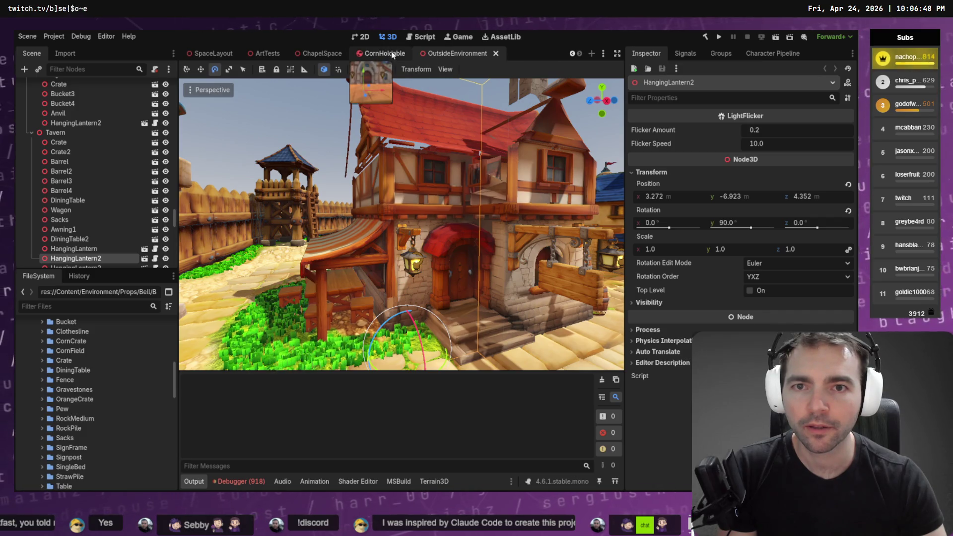
{"action": "middle_click", "coordinate": [420, 55]}
{"action": "middle_click", "coordinate": [377, 55]}
{"action": "middle_click", "coordinate": [328, 54]}
{"action": "left_click", "coordinate": [255, 54]}
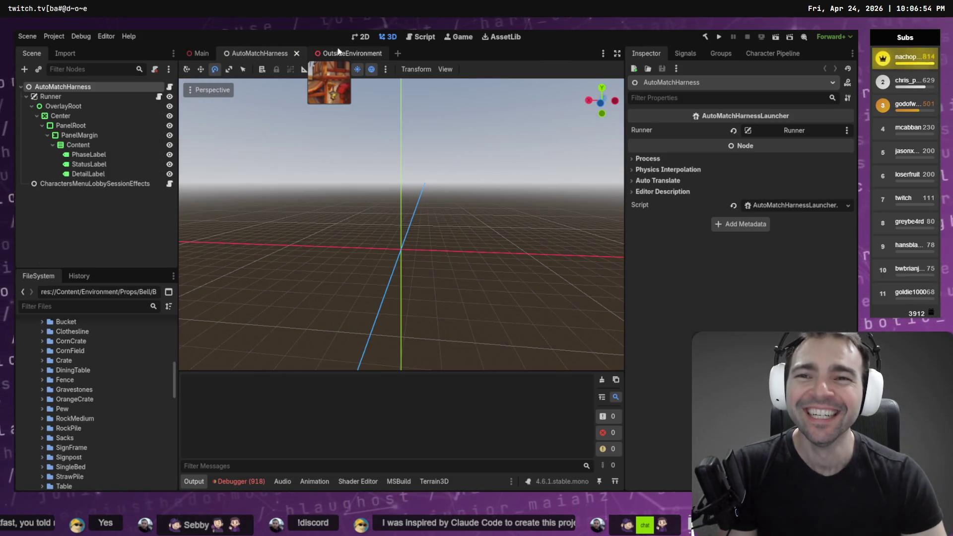
{"action": "key", "text": "ctrl+Tab"}
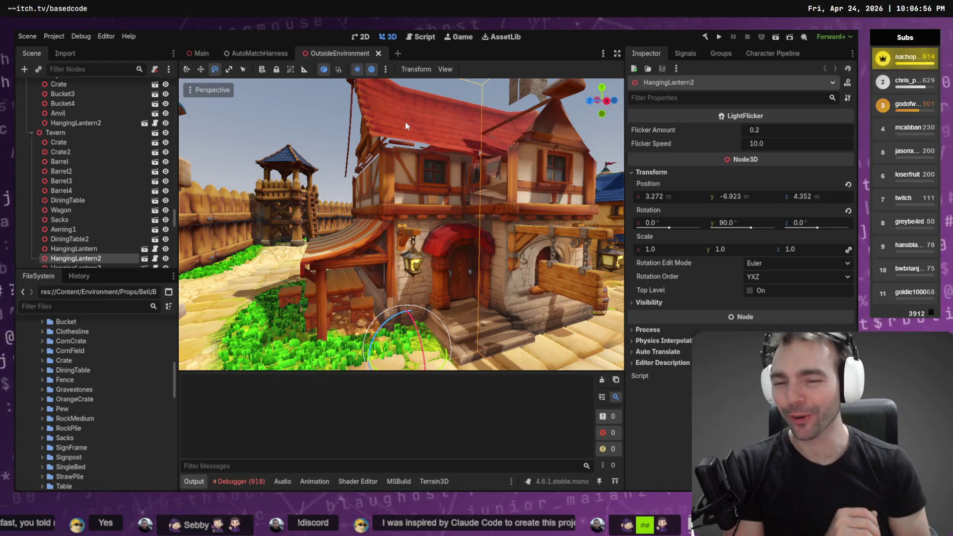
Step: Fly down the street, select the Granary building and open its own scene
{"action": "mouse_move", "coordinate": [445, 203]}
{"action": "left_mouse_down"}
{"action": "mouse_move", "coordinate": [368, 226]}
{"action": "mouse_move", "coordinate": [432, 206]}
{"action": "left_mouse_up"}
{"action": "scroll", "coordinate": [401, 224], "scroll_direction": "up", "scroll_amount": 2}
{"action": "key", "text": "w"}
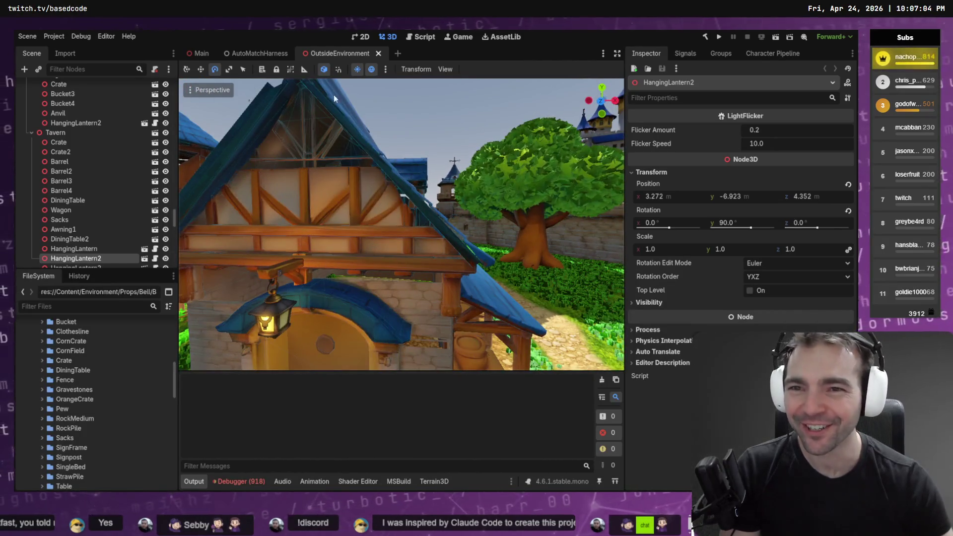
{"action": "left_click", "coordinate": [370, 205]}
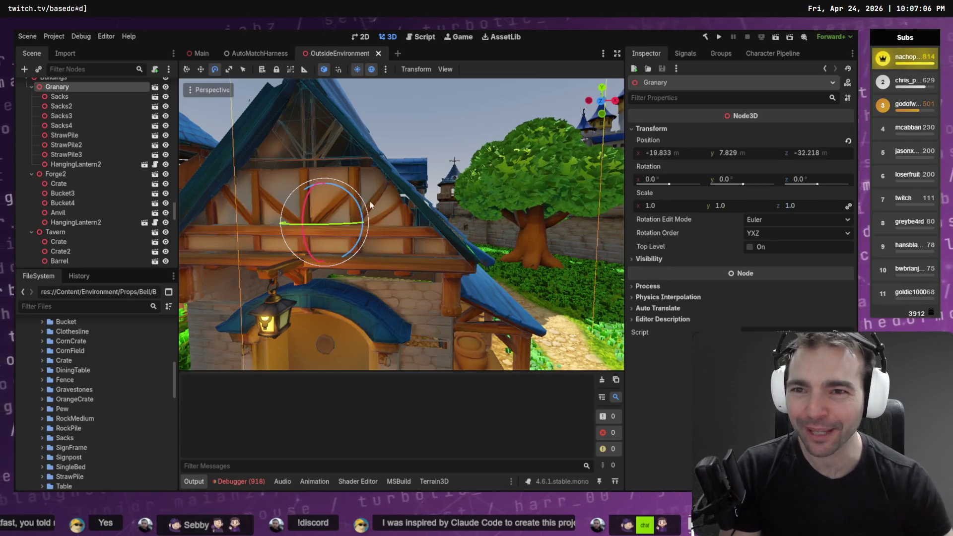
{"action": "left_click", "coordinate": [155, 89]}
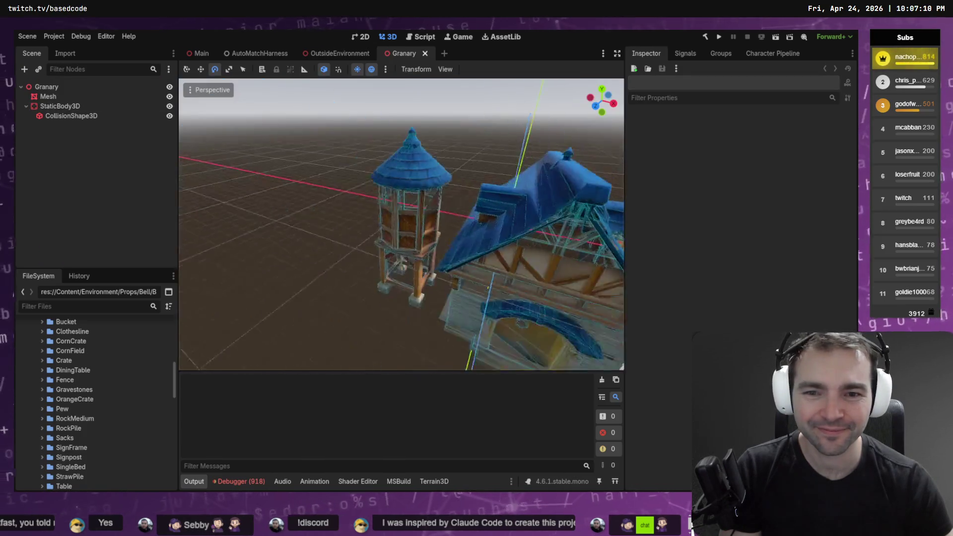
Step: Assign a new BoxShape3D to the Granary's CollisionShape3D node
{"action": "scroll", "coordinate": [401, 223], "scroll_direction": "up", "scroll_amount": 5}
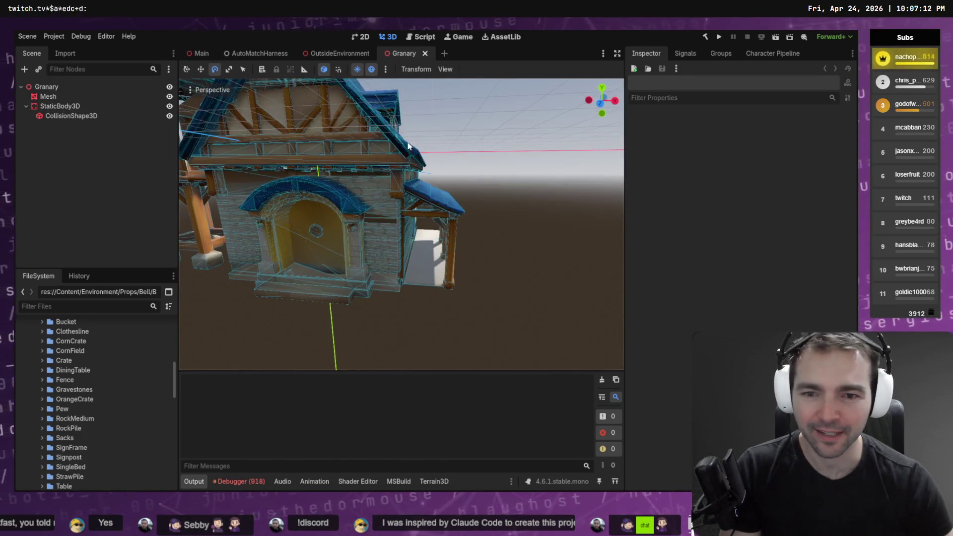
{"action": "left_click", "coordinate": [84, 112]}
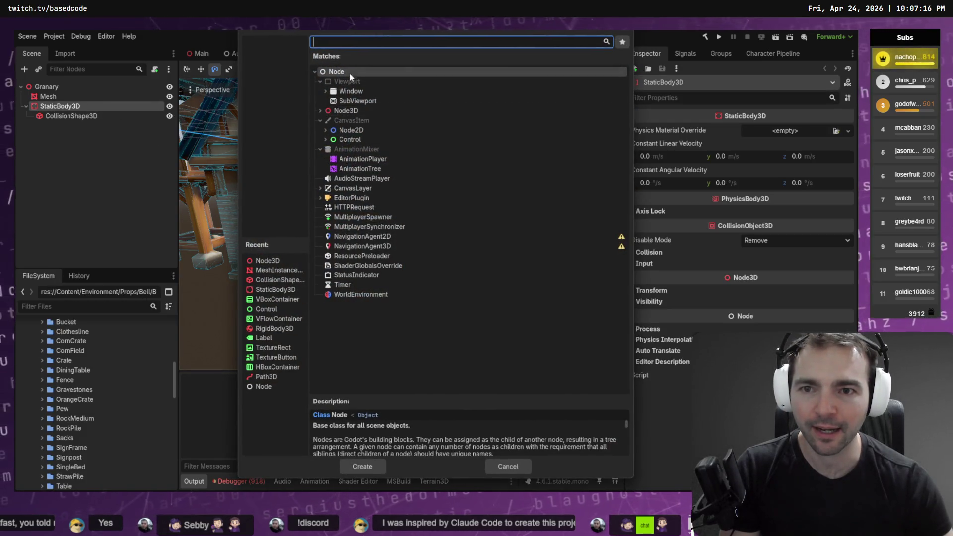
{"action": "left_click", "coordinate": [354, 45]}
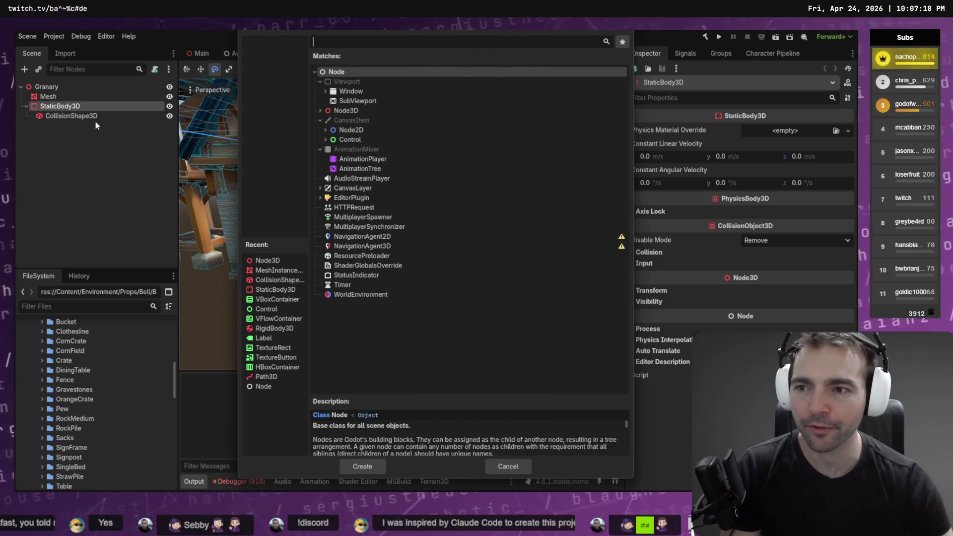
{"action": "key", "text": "Escape"}
{"action": "left_click", "coordinate": [112, 116]}
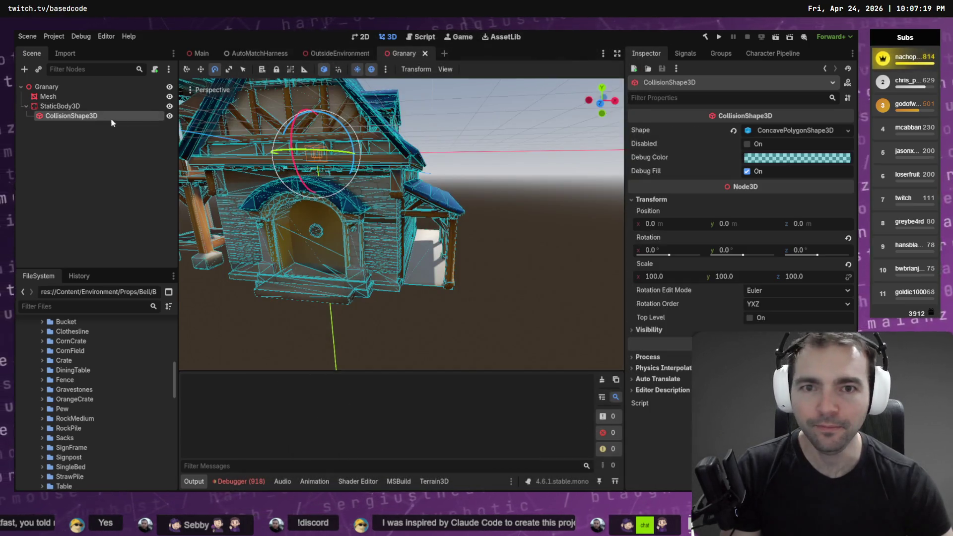
{"action": "left_click", "coordinate": [844, 130]}
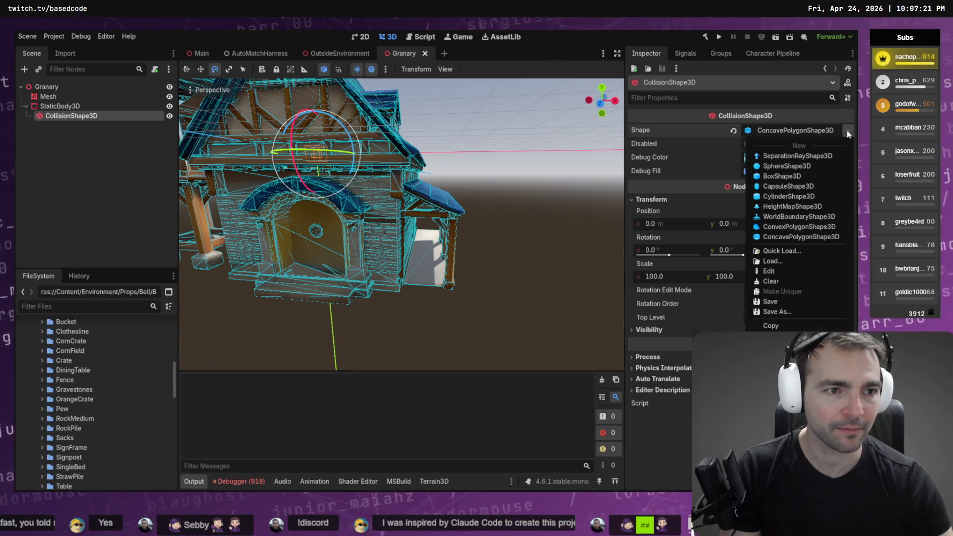
{"action": "left_click", "coordinate": [820, 176]}
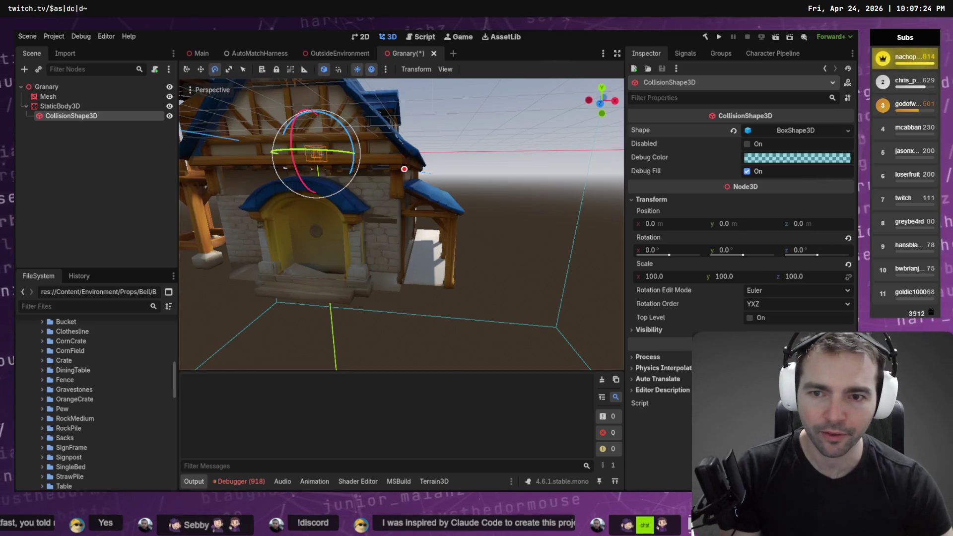
{"action": "key", "text": "f"}
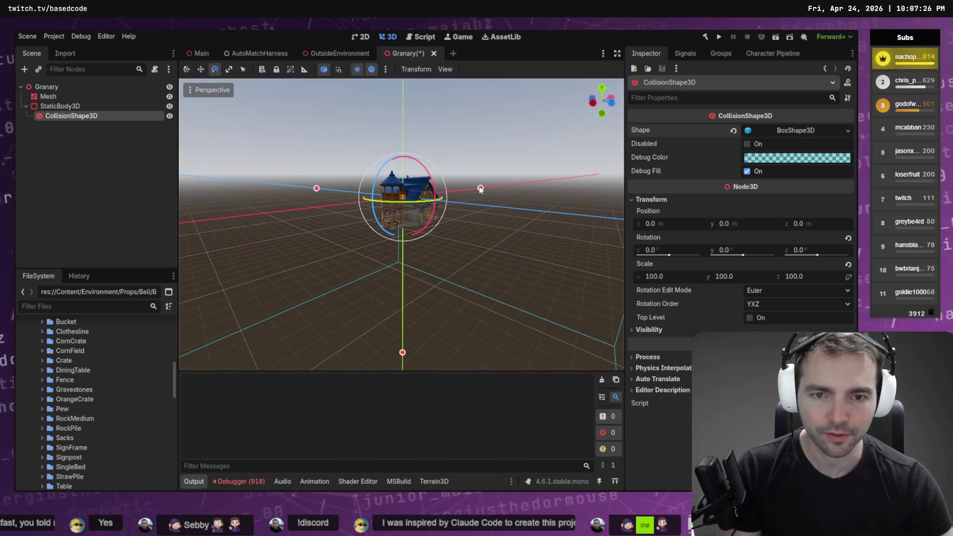
Step: Expand the BoxShape3D and its Resource section to inspect the Size values
{"action": "left_click", "coordinate": [794, 132]}
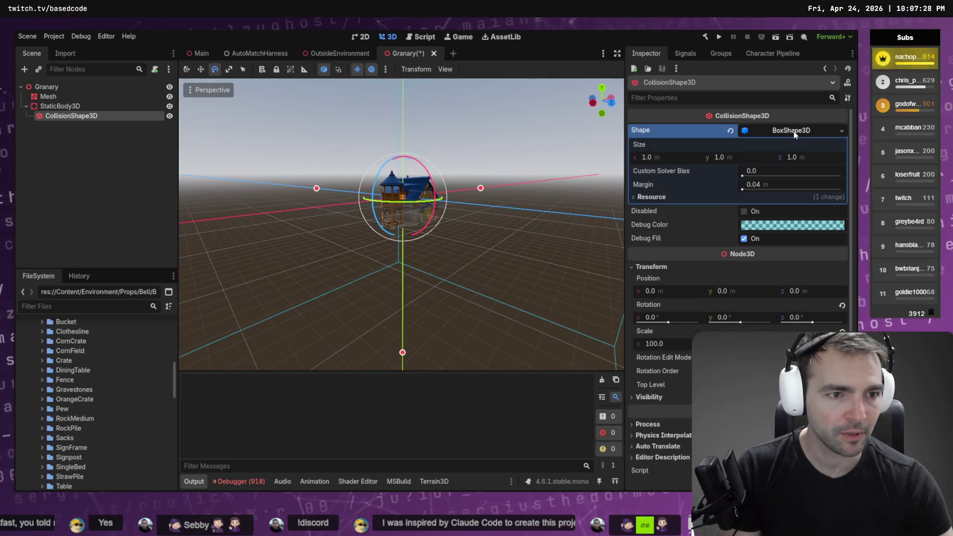
{"action": "left_click", "coordinate": [655, 197]}
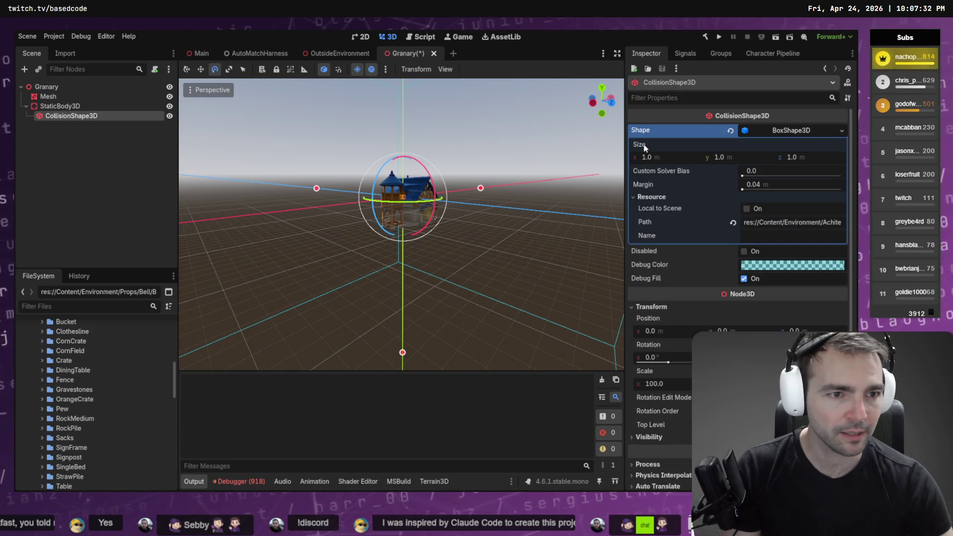
{"action": "mouse_move", "coordinate": [729, 225]}
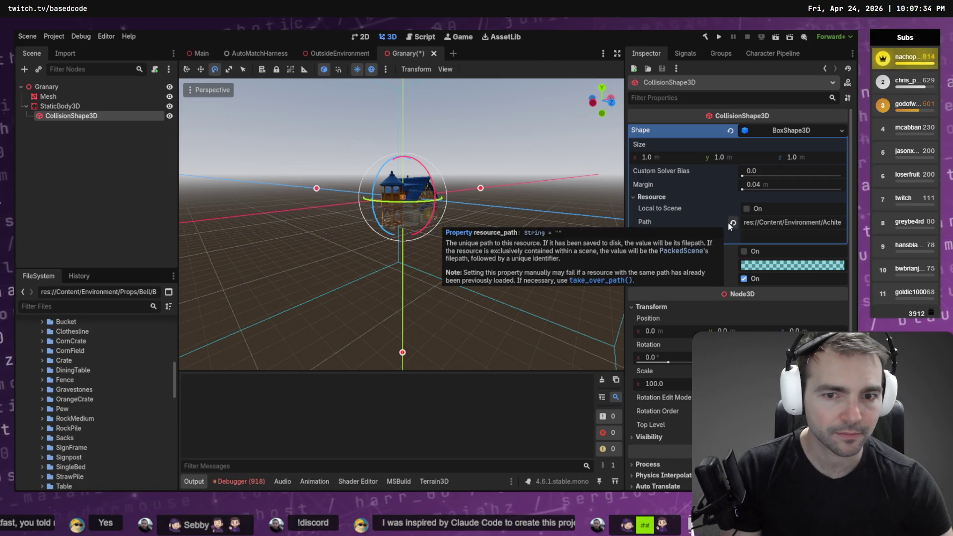
{"action": "right_click", "coordinate": [711, 173]}
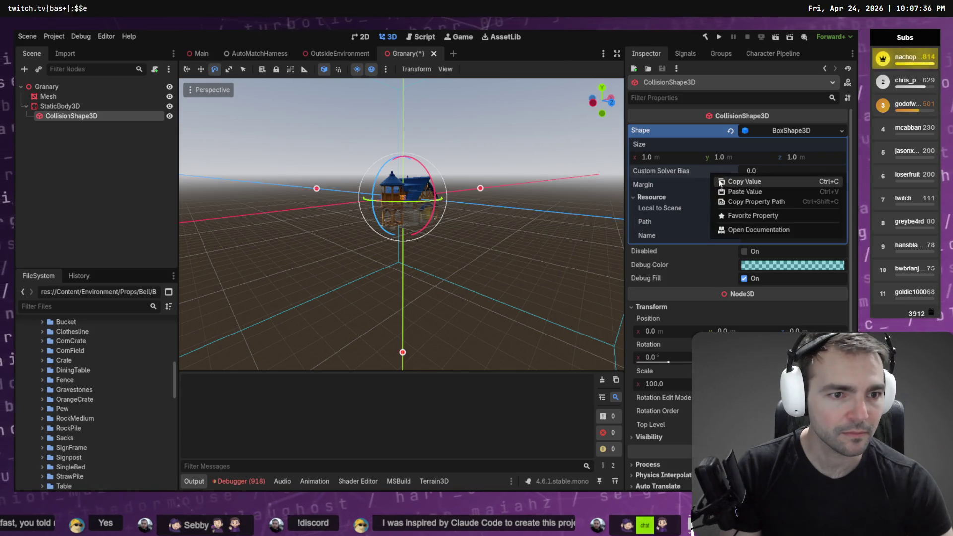
{"action": "right_click", "coordinate": [642, 157]}
{"action": "right_click", "coordinate": [641, 157]}
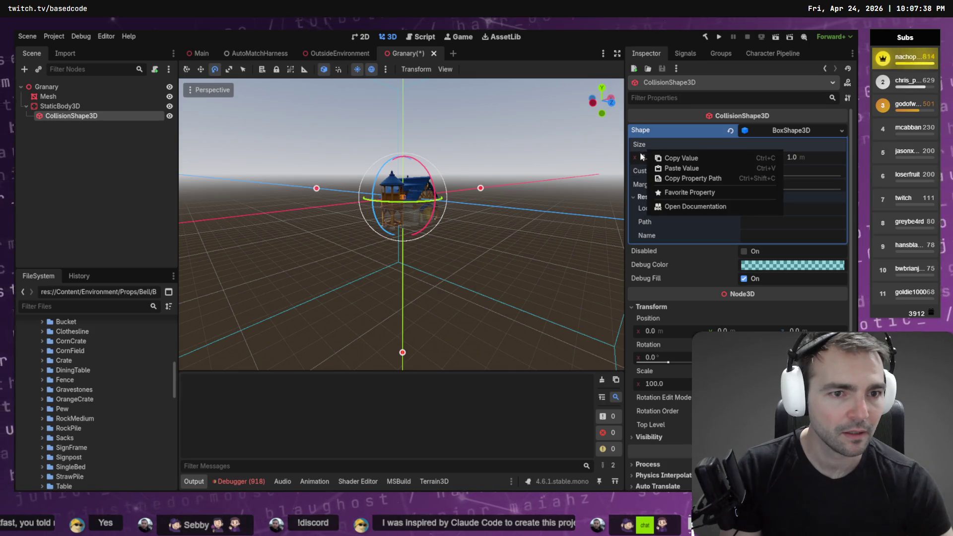
{"action": "key", "text": "Escape"}
Step: Reselect CollisionShape3D and shrink the box to about 0.407 × 1.0 × 0.541
{"action": "scroll", "coordinate": [487, 202], "scroll_direction": "down", "scroll_amount": 3}
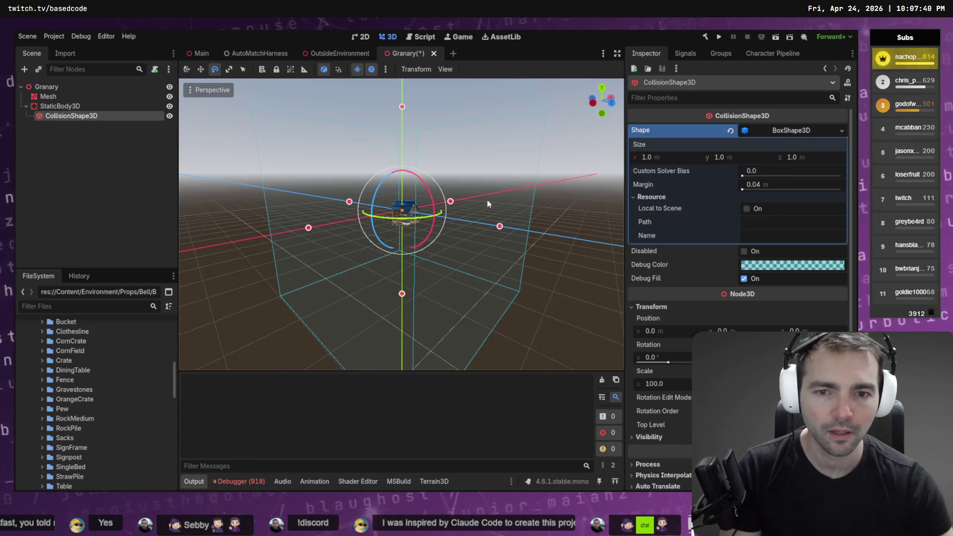
{"action": "left_click", "coordinate": [440, 214]}
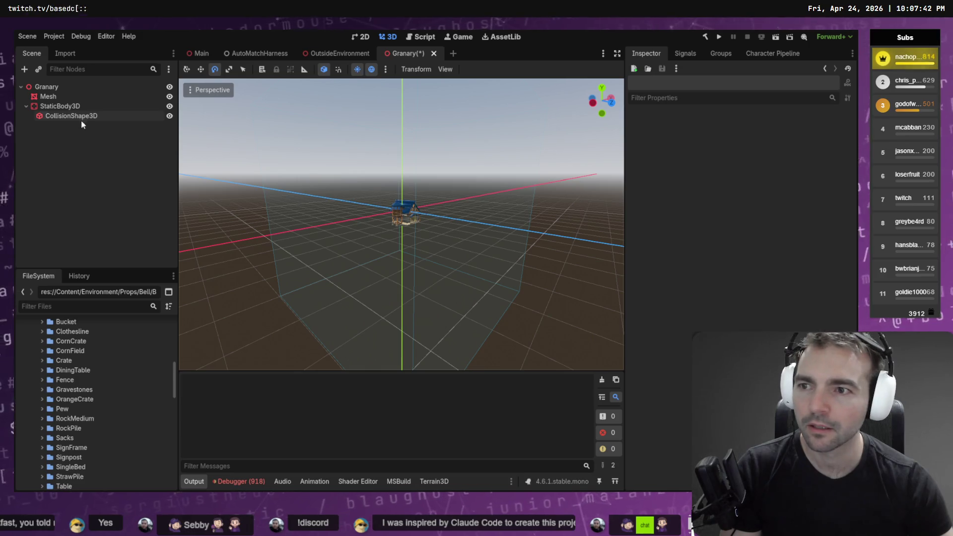
{"action": "left_click", "coordinate": [79, 117]}
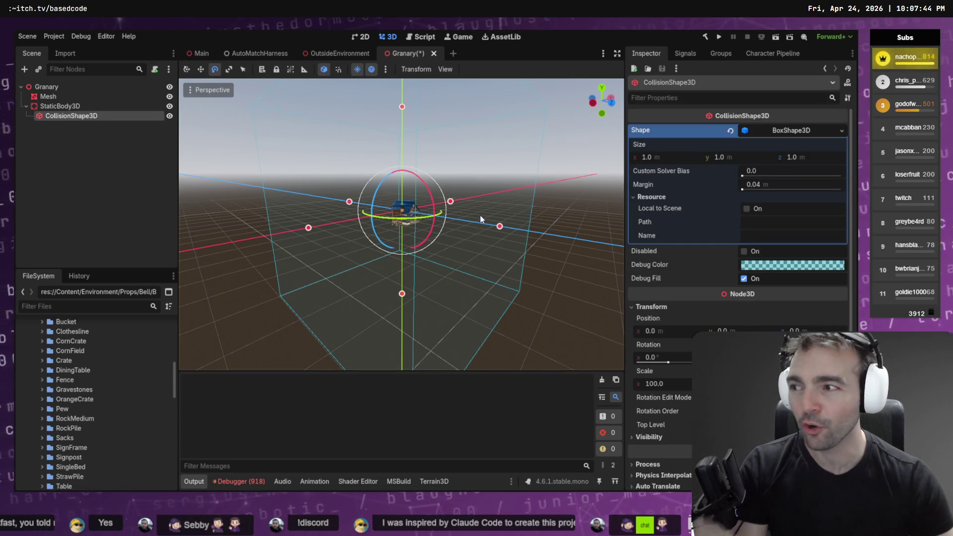
{"action": "left_click", "coordinate": [494, 231]}
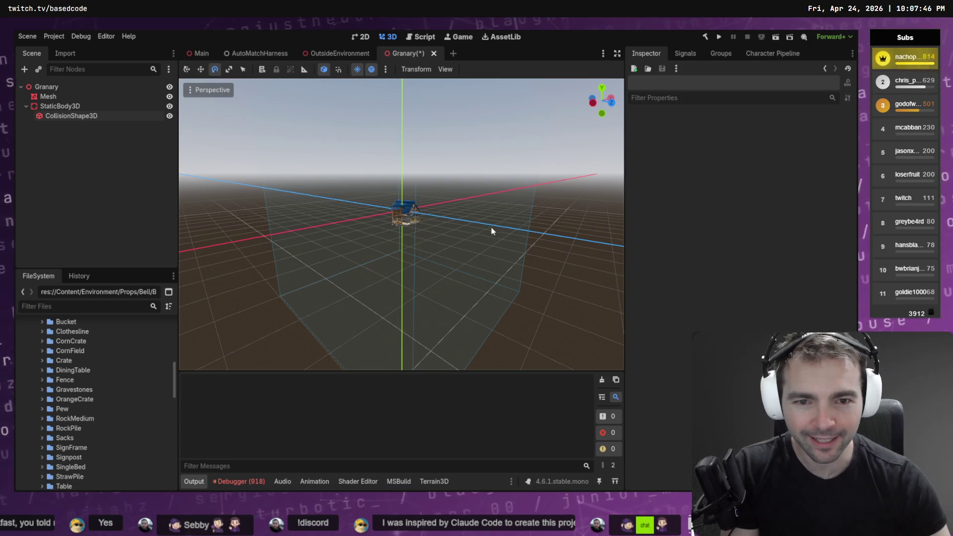
{"action": "left_click", "coordinate": [92, 115]}
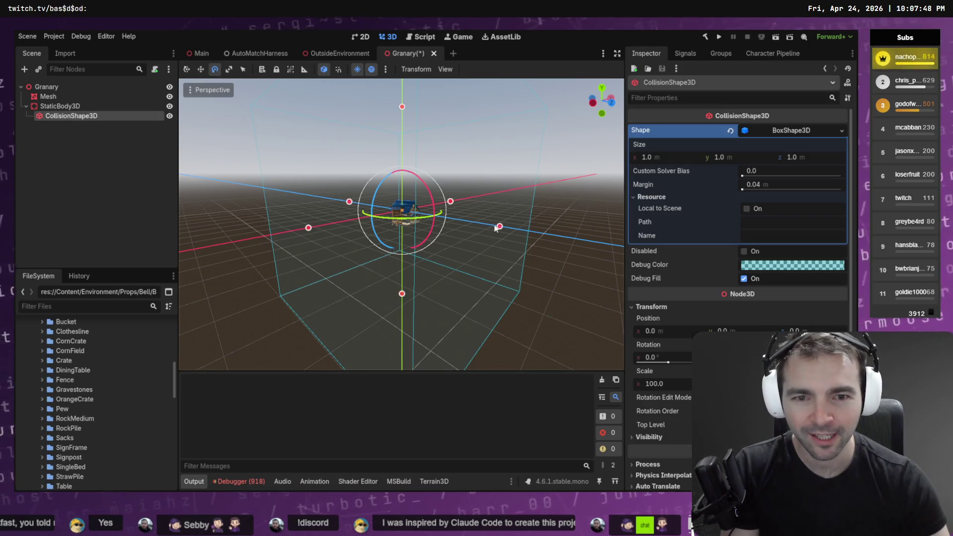
{"action": "left_click_drag", "start_coordinate": [500, 226], "coordinate": [408, 215]}
Step: Pull the collision box's width, height and depth handles in around the house
{"action": "mouse_move", "coordinate": [286, 220]}
{"action": "left_mouse_down"}
{"action": "mouse_move", "coordinate": [391, 204]}
{"action": "mouse_move", "coordinate": [382, 200]}
{"action": "left_mouse_up"}
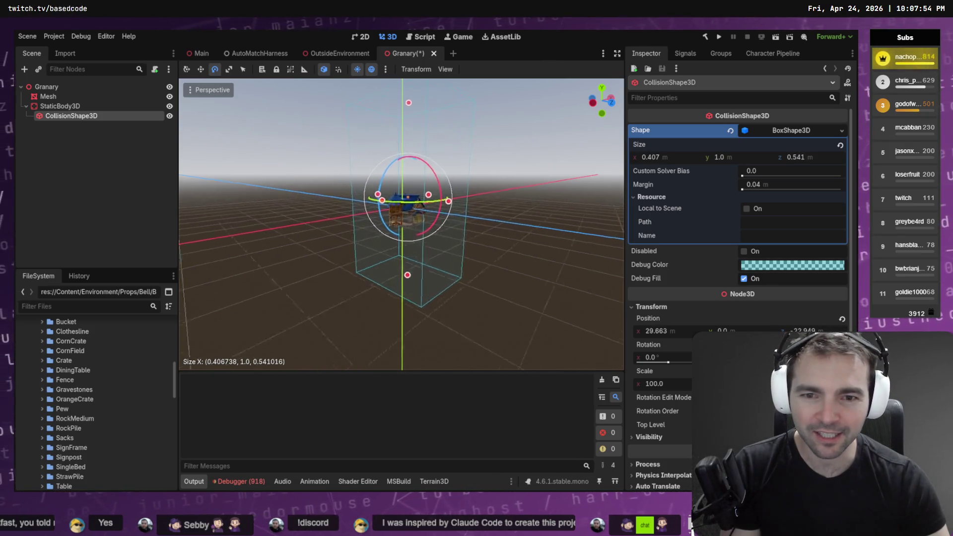
{"action": "scroll", "coordinate": [444, 209], "scroll_direction": "up", "scroll_amount": 3}
{"action": "scroll", "coordinate": [443, 209], "scroll_direction": "down", "scroll_amount": 3}
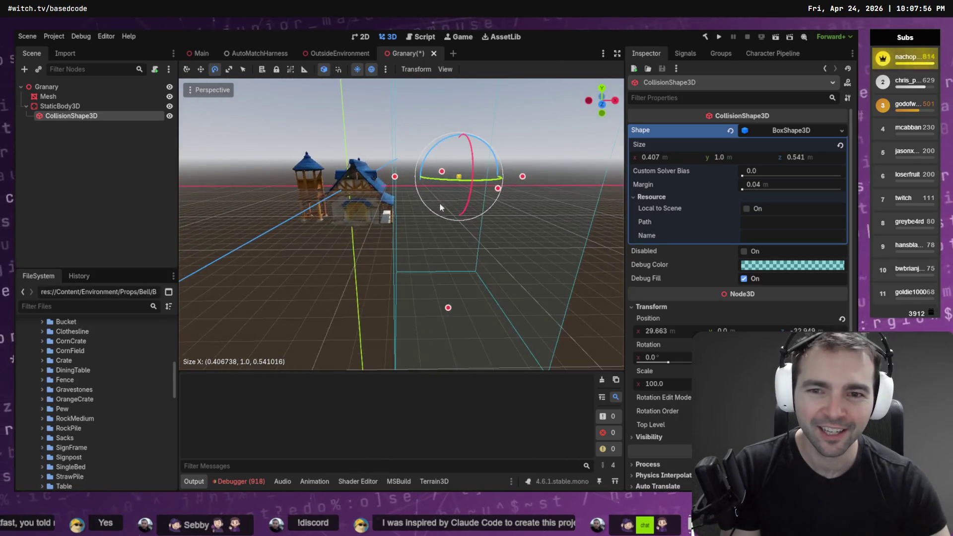
{"action": "left_click_drag", "start_coordinate": [396, 174], "coordinate": [358, 195]}
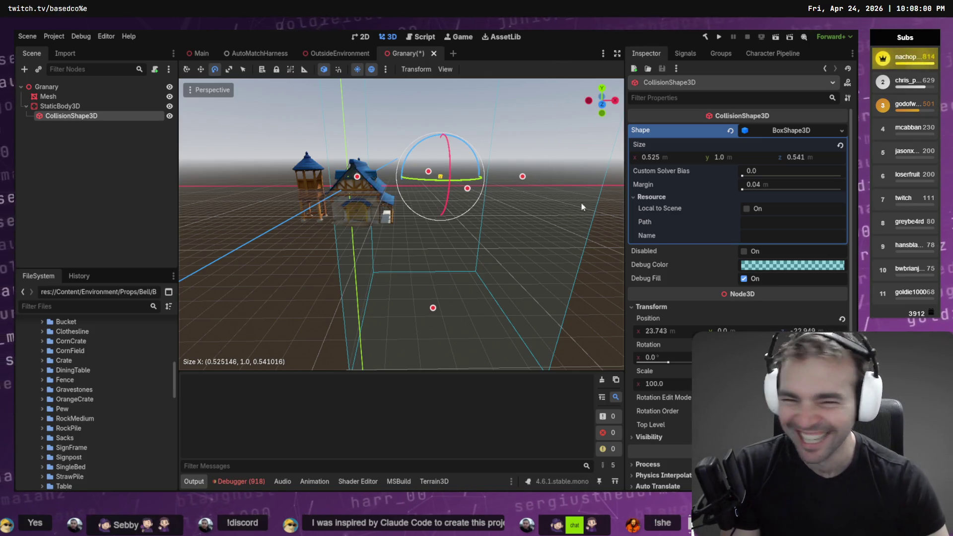
{"action": "mouse_move", "coordinate": [521, 182]}
{"action": "left_mouse_down"}
{"action": "mouse_move", "coordinate": [412, 188]}
{"action": "mouse_move", "coordinate": [389, 203]}
{"action": "left_mouse_up"}
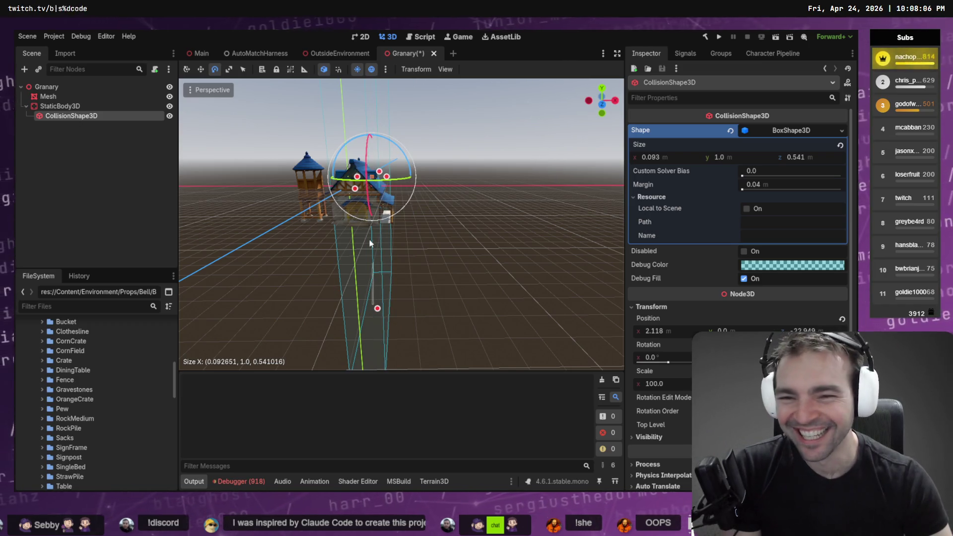
{"action": "mouse_move", "coordinate": [378, 310]}
{"action": "left_mouse_down"}
{"action": "mouse_move", "coordinate": [372, 205]}
{"action": "mouse_move", "coordinate": [392, 113]}
{"action": "mouse_move", "coordinate": [412, 254]}
{"action": "left_mouse_up"}
{"action": "scroll", "coordinate": [412, 254], "scroll_direction": "up", "scroll_amount": 5}
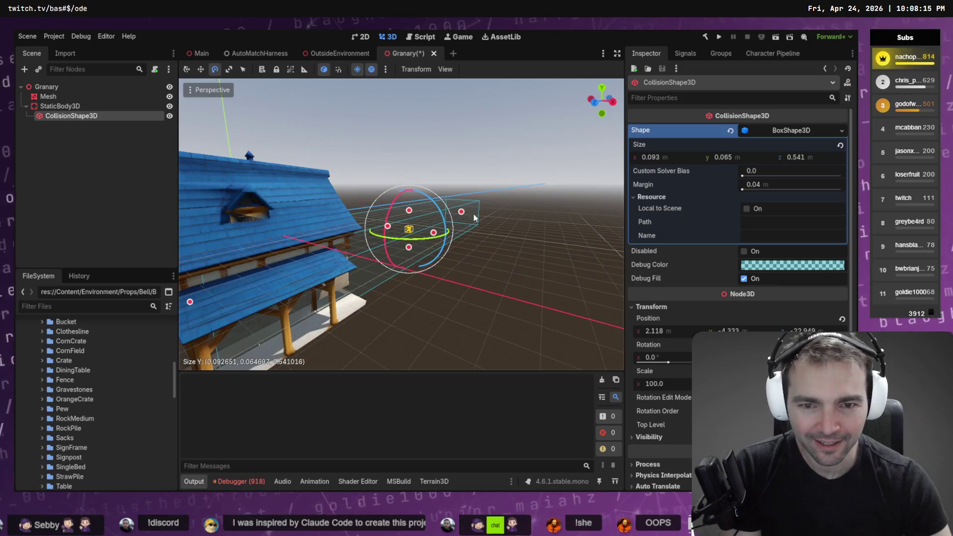
{"action": "left_click_drag", "start_coordinate": [461, 212], "coordinate": [340, 305]}
{"action": "scroll", "coordinate": [339, 305], "scroll_direction": "up", "scroll_amount": 3}
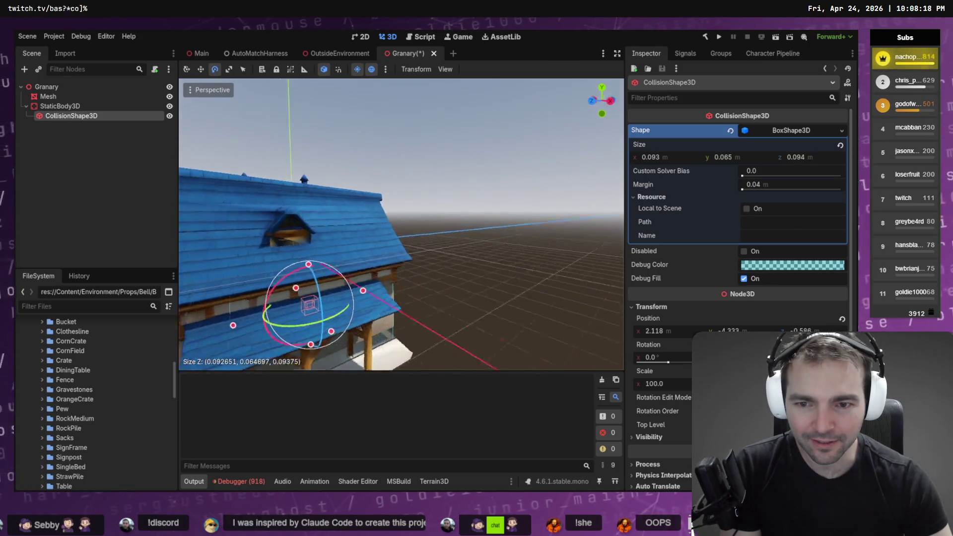
Step: Refine the box from low angles to about 0.088 × 0.058 × 0.112 around the stone walls
{"action": "left_click_drag", "start_coordinate": [402, 223], "coordinate": [362, 236]}
{"action": "mouse_move", "coordinate": [411, 256]}
{"action": "left_mouse_down"}
{"action": "mouse_move", "coordinate": [412, 209]}
{"action": "mouse_move", "coordinate": [372, 207]}
{"action": "mouse_move", "coordinate": [377, 174]}
{"action": "mouse_move", "coordinate": [399, 151]}
{"action": "mouse_move", "coordinate": [377, 149]}
{"action": "left_mouse_up"}
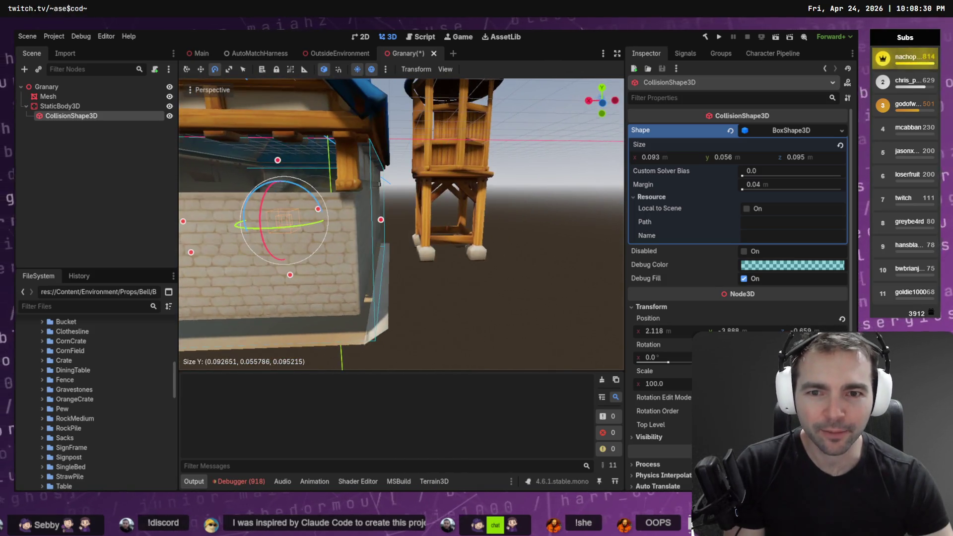
{"action": "mouse_move", "coordinate": [382, 221]}
{"action": "left_mouse_down"}
{"action": "mouse_move", "coordinate": [347, 222]}
{"action": "mouse_move", "coordinate": [416, 201]}
{"action": "mouse_move", "coordinate": [357, 201]}
{"action": "left_mouse_up"}
{"action": "left_click_drag", "start_coordinate": [443, 279], "coordinate": [440, 263]}
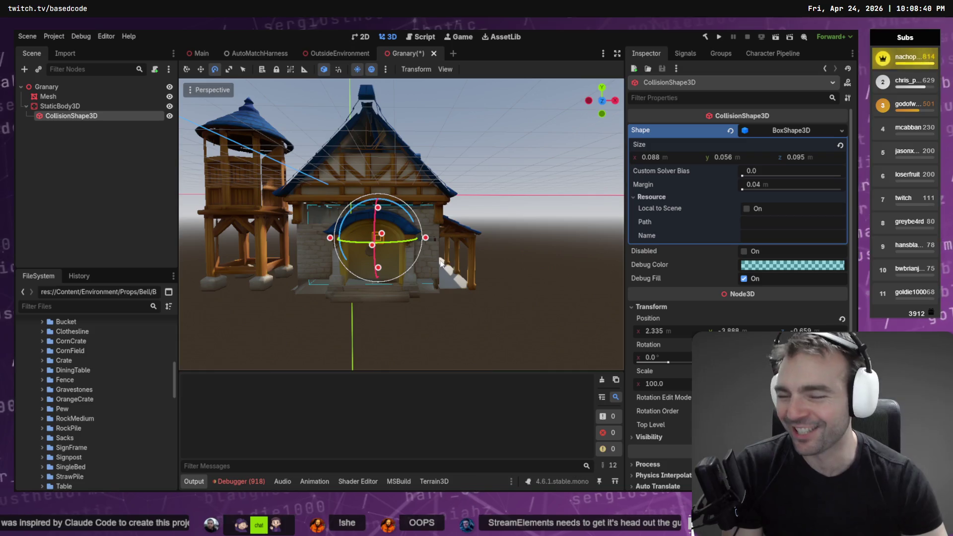
{"action": "key", "text": "w"}
{"action": "left_click_drag", "start_coordinate": [389, 262], "coordinate": [330, 263]}
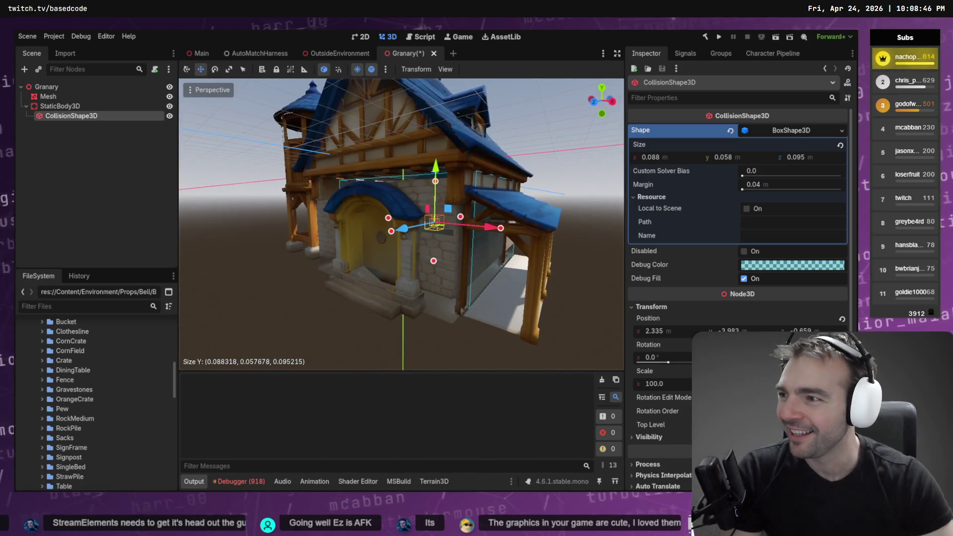
{"action": "key", "text": "f"}
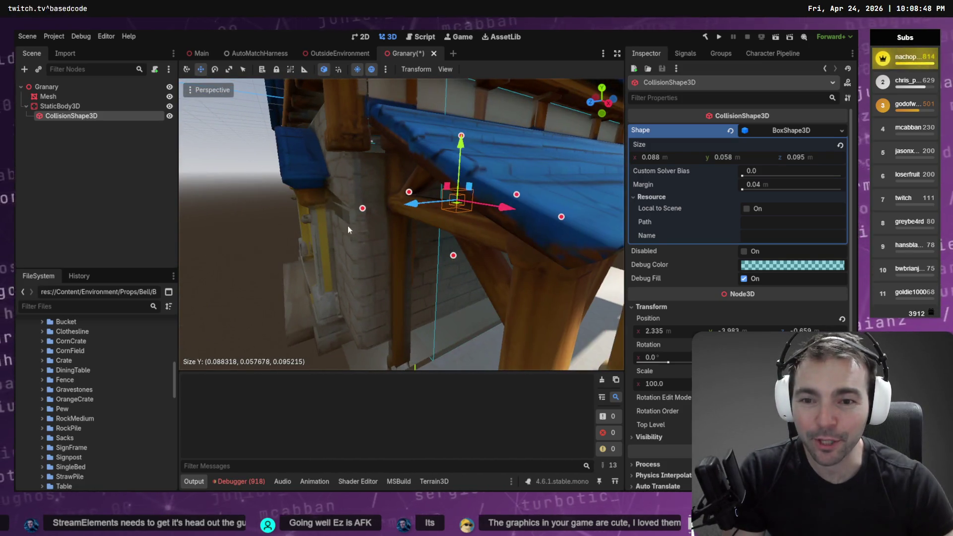
{"action": "left_click_drag", "start_coordinate": [362, 211], "coordinate": [318, 233]}
{"action": "scroll", "coordinate": [318, 233], "scroll_direction": "down", "scroll_amount": 5}
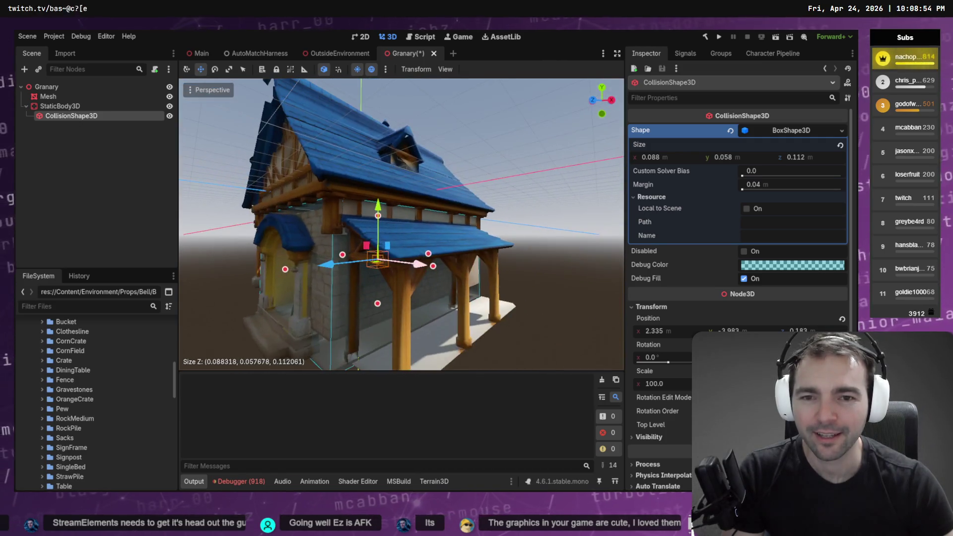
{"action": "left_click_drag", "start_coordinate": [524, 230], "coordinate": [462, 231]}
{"action": "scroll", "coordinate": [462, 231], "scroll_direction": "up", "scroll_amount": 4}
{"action": "scroll", "coordinate": [401, 223], "scroll_direction": "down", "scroll_amount": 3}
{"action": "mouse_move", "coordinate": [401, 224]}
{"action": "left_mouse_down"}
{"action": "mouse_move", "coordinate": [437, 224]}
{"action": "mouse_move", "coordinate": [402, 225]}
{"action": "left_mouse_up"}
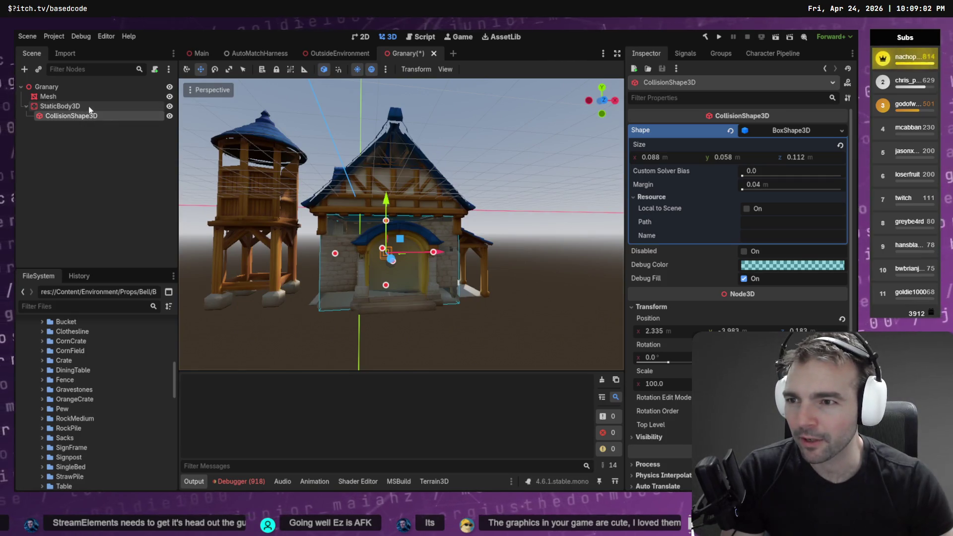
Step: Add a second CollisionShape3D under StaticBody3D and give it a BoxShape3D
{"action": "right_click", "coordinate": [90, 107]}
{"action": "left_click", "coordinate": [117, 112]}
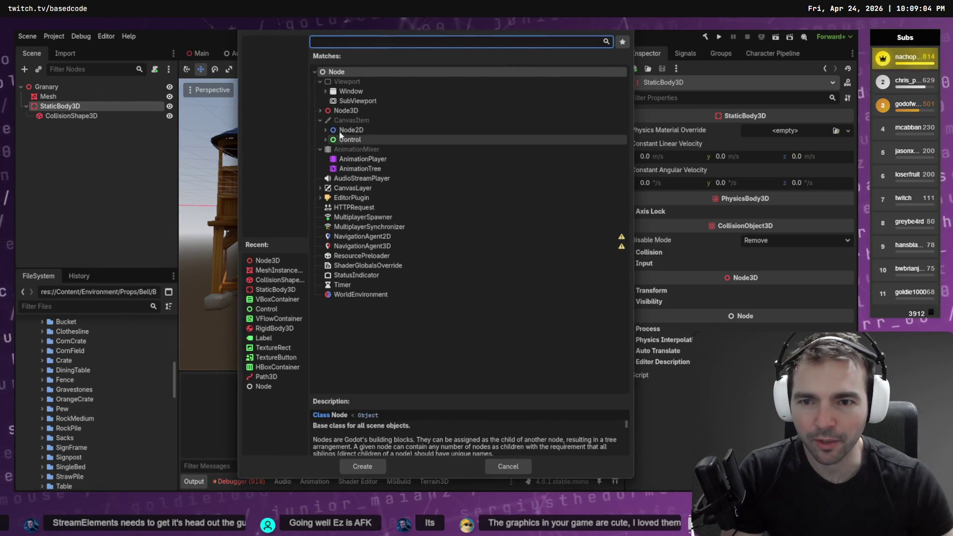
{"action": "type", "text": "cOLLISIO"}
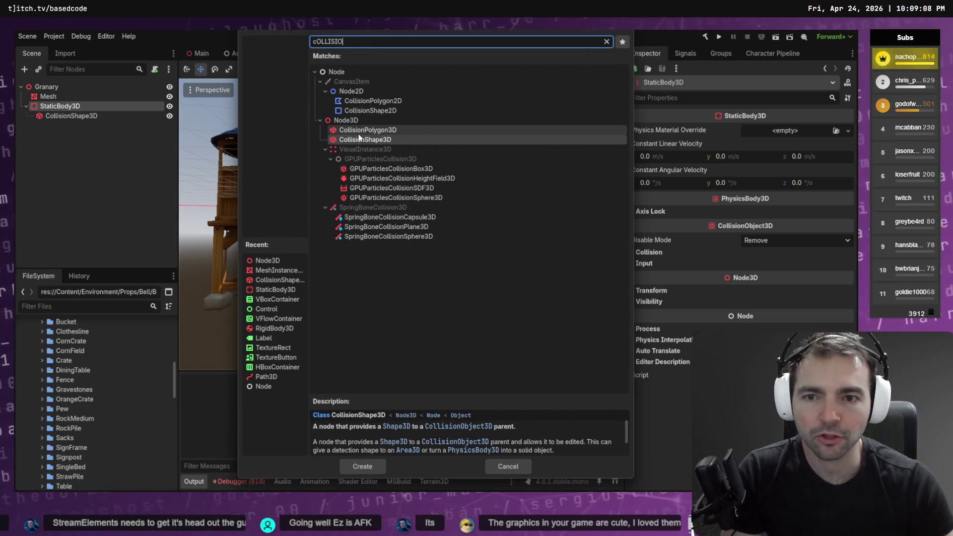
{"action": "double_click", "coordinate": [377, 140]}
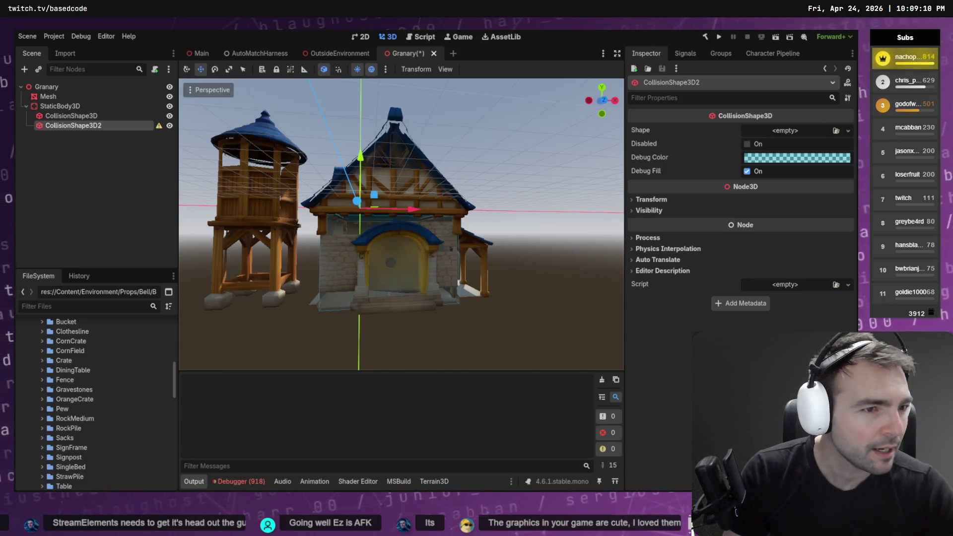
{"action": "left_click", "coordinate": [848, 131]}
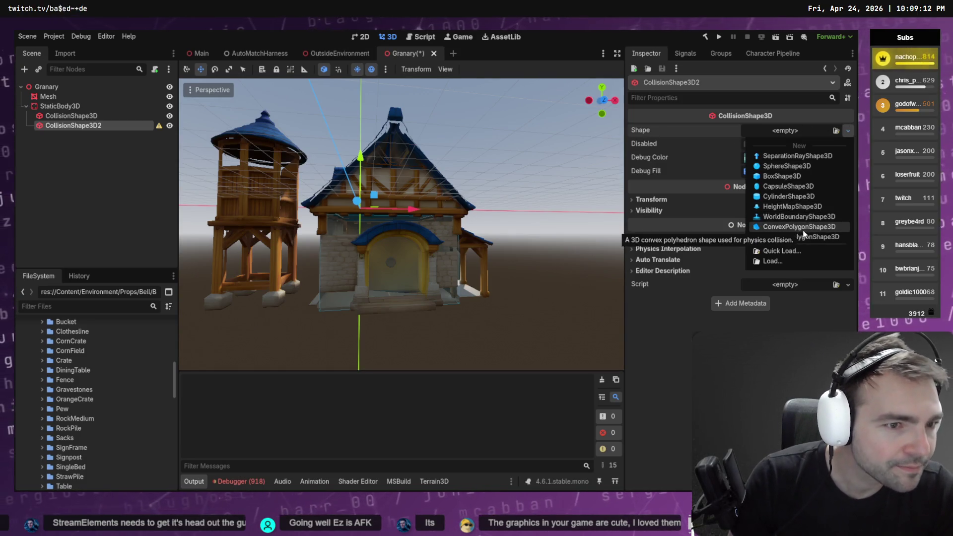
{"action": "left_click", "coordinate": [782, 176]}
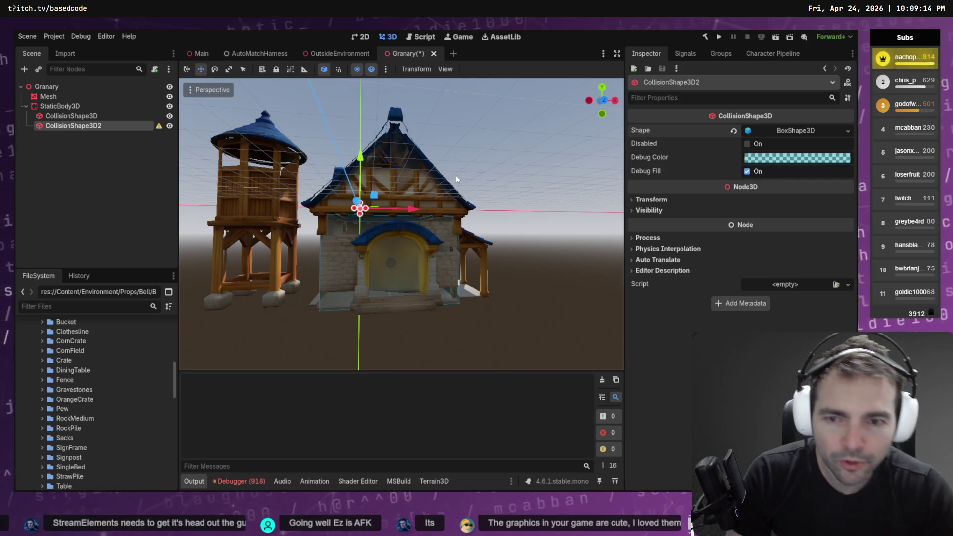
Step: Lengthen CollisionShape3D2 along the roof to a Size Z of about 13.96
{"action": "left_click_drag", "start_coordinate": [457, 179], "coordinate": [413, 219]}
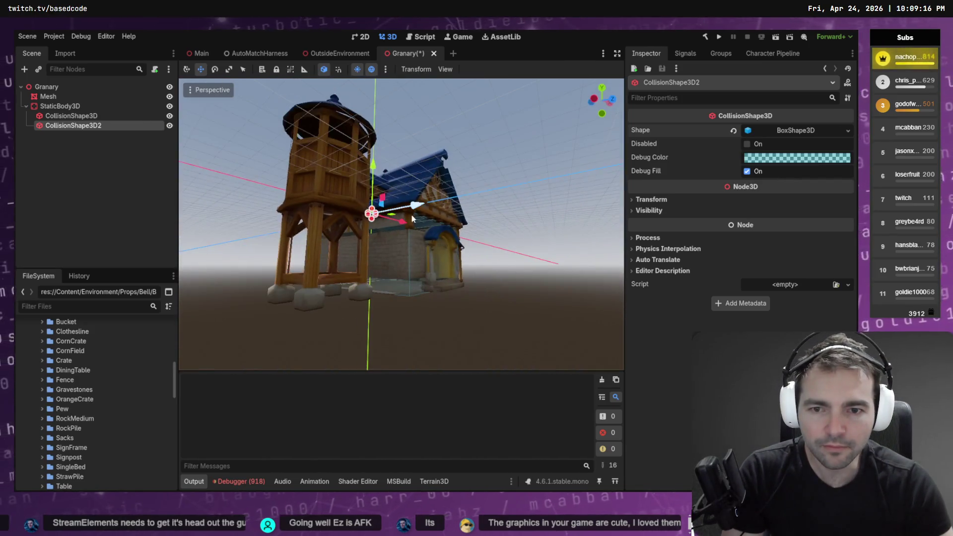
{"action": "scroll", "coordinate": [413, 219], "scroll_direction": "up", "scroll_amount": 5}
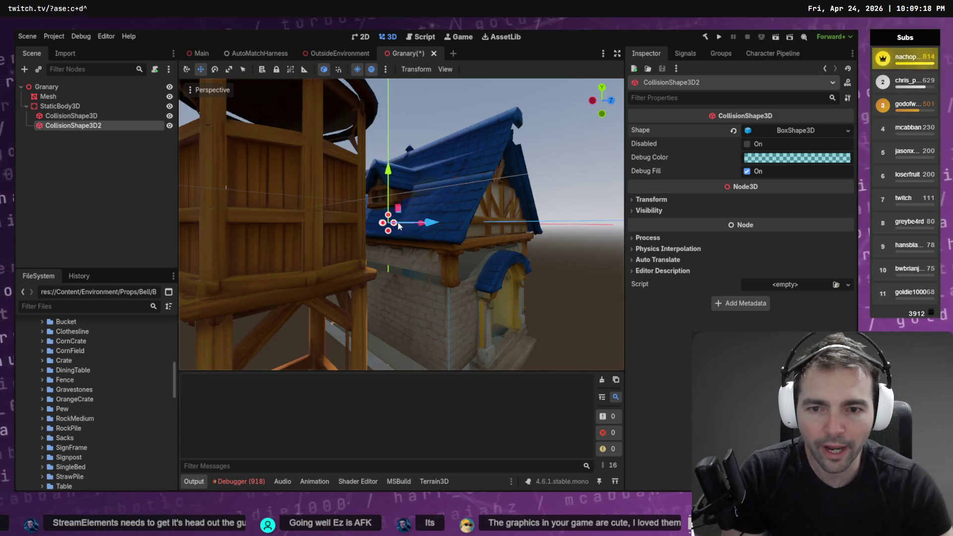
{"action": "left_click_drag", "start_coordinate": [489, 226], "coordinate": [490, 223]}
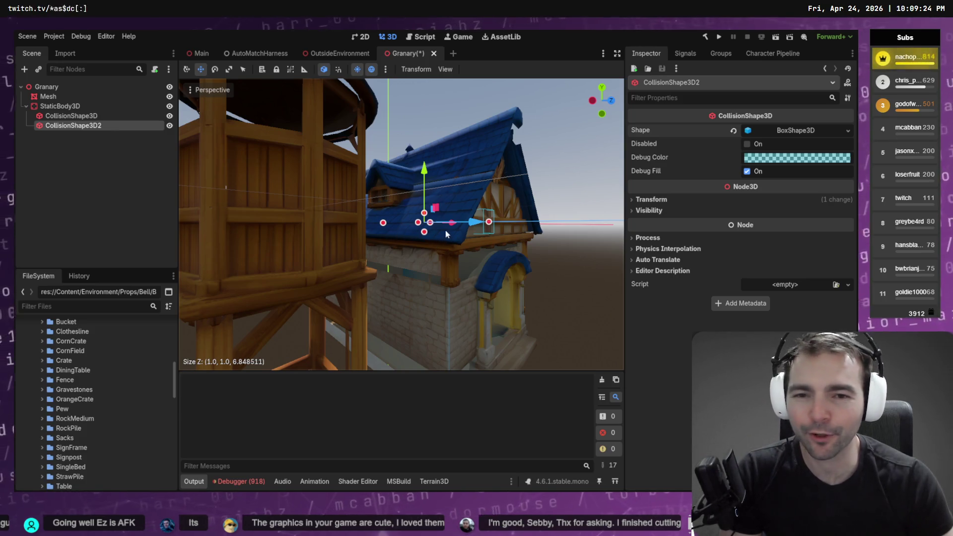
{"action": "left_click_drag", "start_coordinate": [491, 225], "coordinate": [482, 225]}
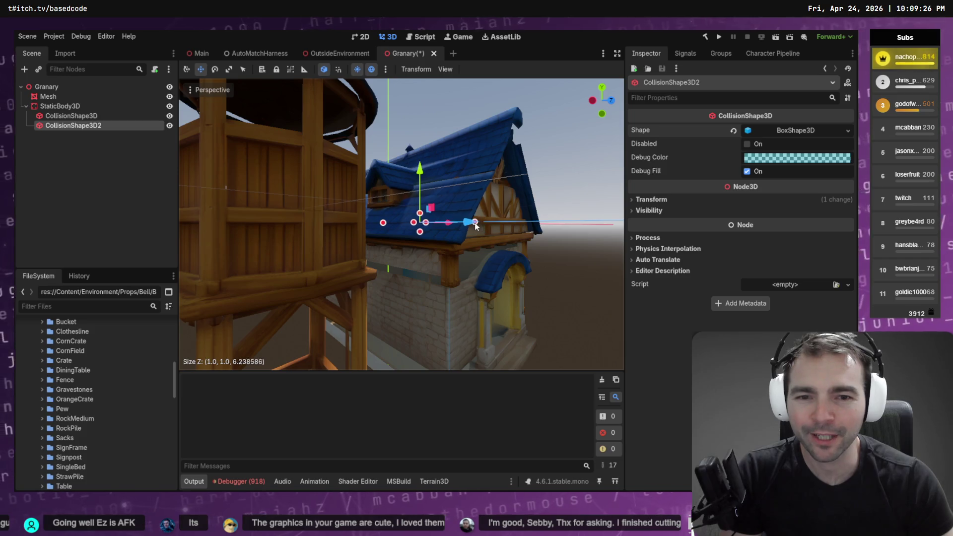
{"action": "mouse_move", "coordinate": [389, 226]}
{"action": "left_mouse_down"}
{"action": "mouse_move", "coordinate": [367, 229]}
{"action": "mouse_move", "coordinate": [391, 233]}
{"action": "left_mouse_up"}
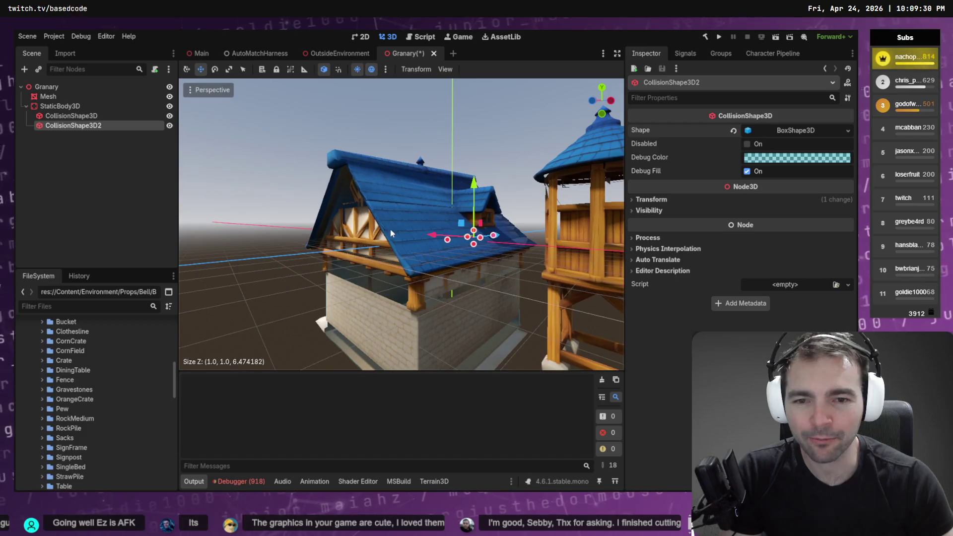
{"action": "mouse_move", "coordinate": [448, 244]}
{"action": "left_mouse_down"}
{"action": "mouse_move", "coordinate": [349, 251]}
{"action": "mouse_move", "coordinate": [466, 240]}
{"action": "mouse_move", "coordinate": [447, 226]}
{"action": "mouse_move", "coordinate": [449, 207]}
{"action": "left_mouse_up"}
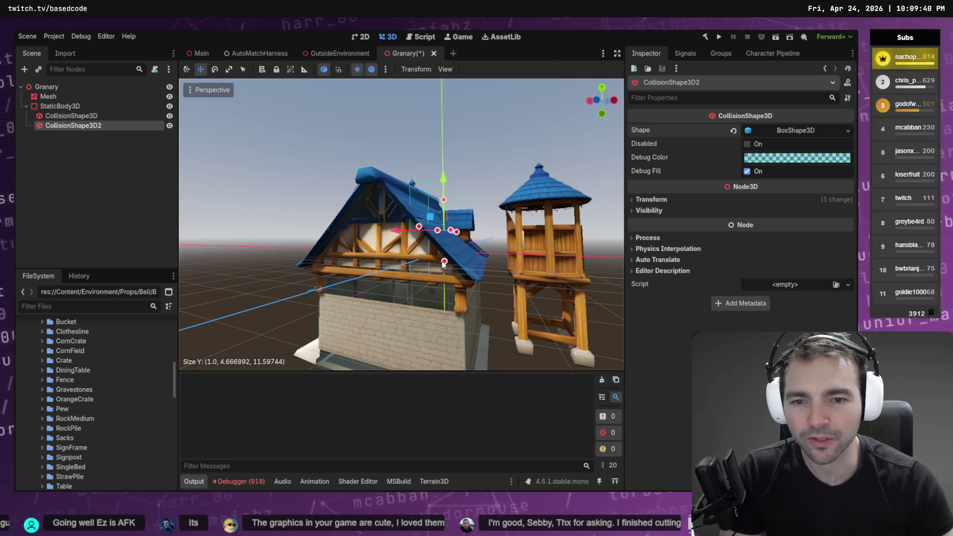
{"action": "mouse_move", "coordinate": [420, 234]}
{"action": "left_mouse_down"}
{"action": "mouse_move", "coordinate": [397, 233]}
{"action": "mouse_move", "coordinate": [444, 232]}
{"action": "left_mouse_up"}
{"action": "scroll", "coordinate": [403, 224], "scroll_direction": "up", "scroll_amount": 2}
{"action": "left_click", "coordinate": [105, 105]}
Step: Rotate CollisionShape3D2 to the roof pitch and adjust its height toward the eaves
{"action": "left_click", "coordinate": [109, 125]}
{"action": "key", "text": "e"}
{"action": "mouse_move", "coordinate": [485, 230]}
{"action": "left_mouse_down"}
{"action": "mouse_move", "coordinate": [459, 208]}
{"action": "mouse_move", "coordinate": [401, 203]}
{"action": "left_mouse_up"}
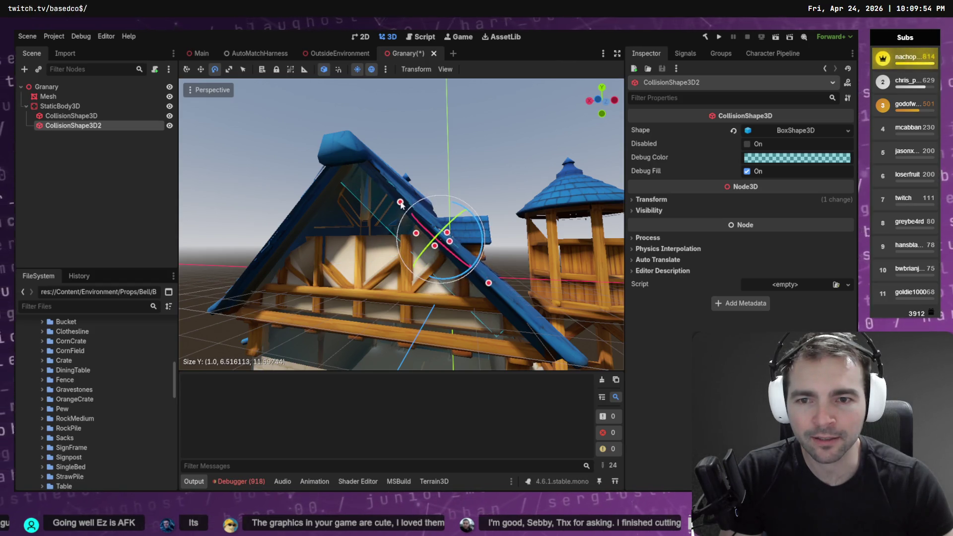
{"action": "left_click_drag", "start_coordinate": [481, 283], "coordinate": [494, 290]}
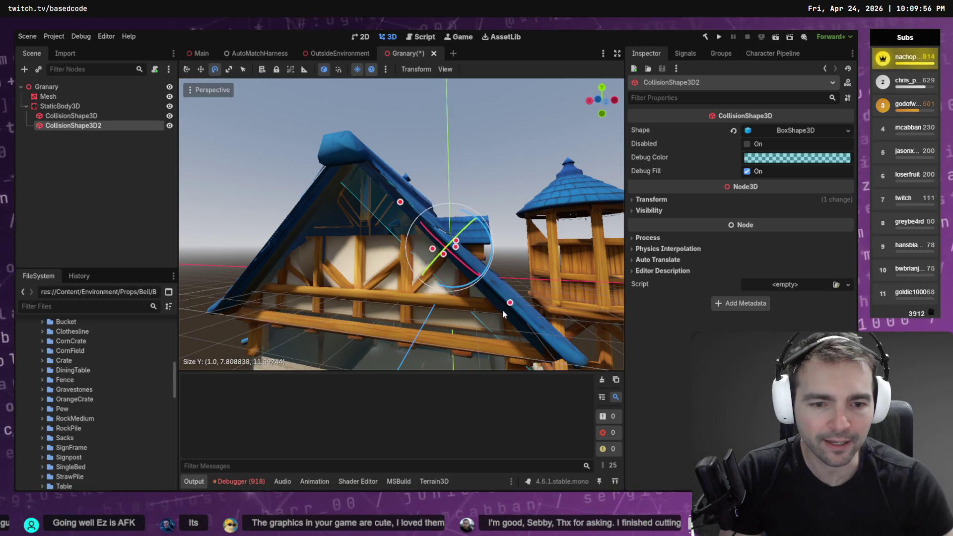
{"action": "scroll", "coordinate": [494, 291], "scroll_direction": "down", "scroll_amount": 5}
{"action": "scroll", "coordinate": [511, 293], "scroll_direction": "up", "scroll_amount": 4}
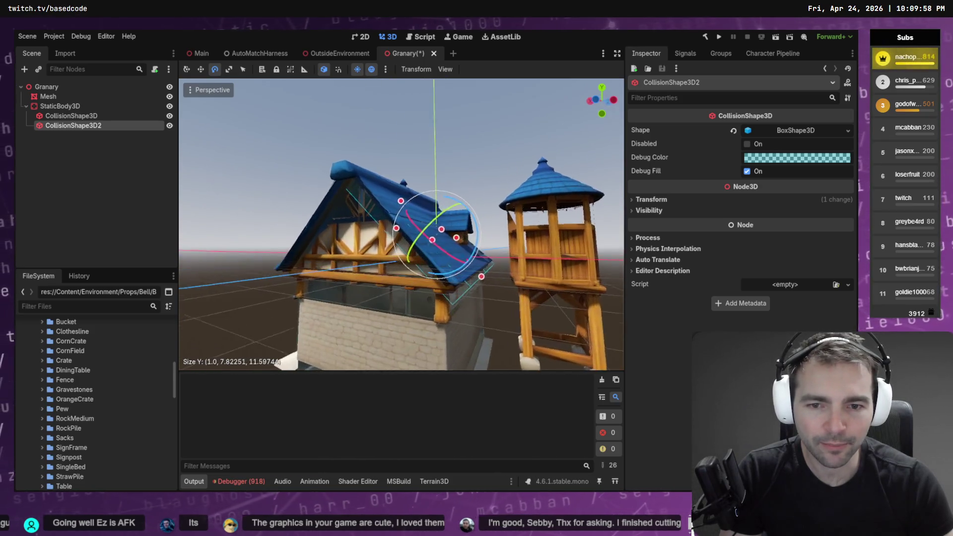
{"action": "left_click_drag", "start_coordinate": [461, 283], "coordinate": [448, 277]}
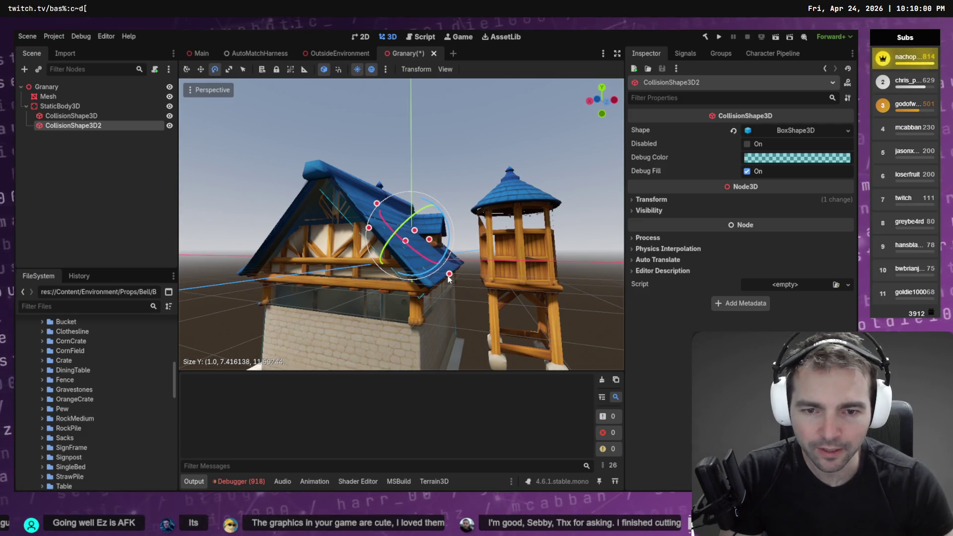
Step: Slide the box along the slope and thin it to a 0.268 × 7.49 × 13.12 slab
{"action": "key", "text": "w"}
{"action": "left_click_drag", "start_coordinate": [376, 279], "coordinate": [420, 236]}
{"action": "mouse_move", "coordinate": [338, 210]}
{"action": "left_mouse_down"}
{"action": "mouse_move", "coordinate": [234, 216]}
{"action": "mouse_move", "coordinate": [430, 219]}
{"action": "left_mouse_up"}
{"action": "mouse_move", "coordinate": [378, 193]}
{"action": "left_mouse_down"}
{"action": "mouse_move", "coordinate": [395, 192]}
{"action": "mouse_move", "coordinate": [343, 196]}
{"action": "left_mouse_up"}
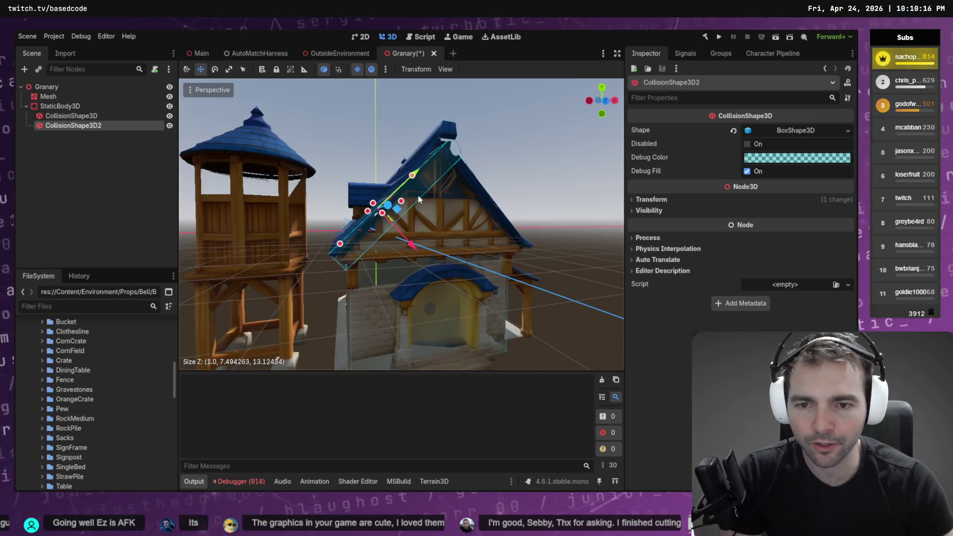
{"action": "scroll", "coordinate": [376, 210], "scroll_direction": "up", "scroll_amount": 3}
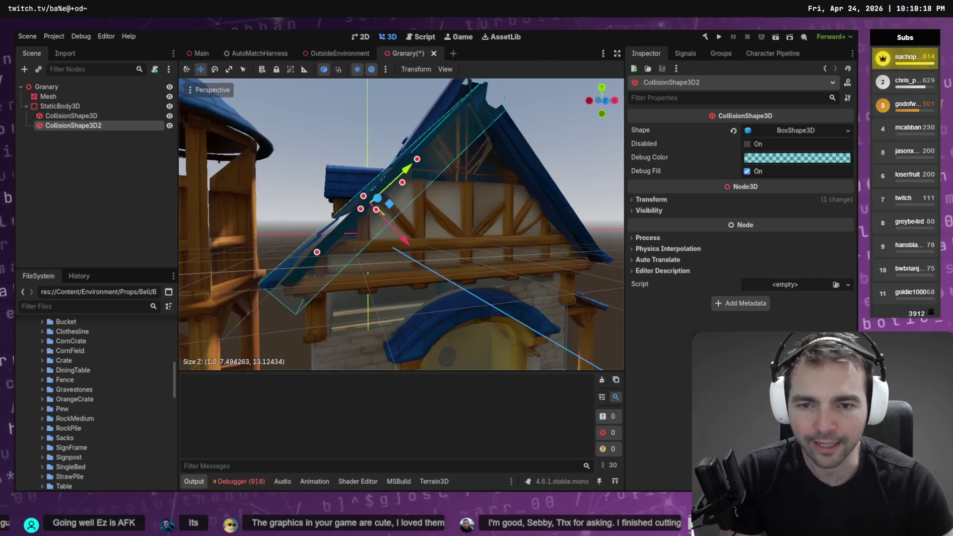
{"action": "left_click_drag", "start_coordinate": [377, 210], "coordinate": [363, 210]}
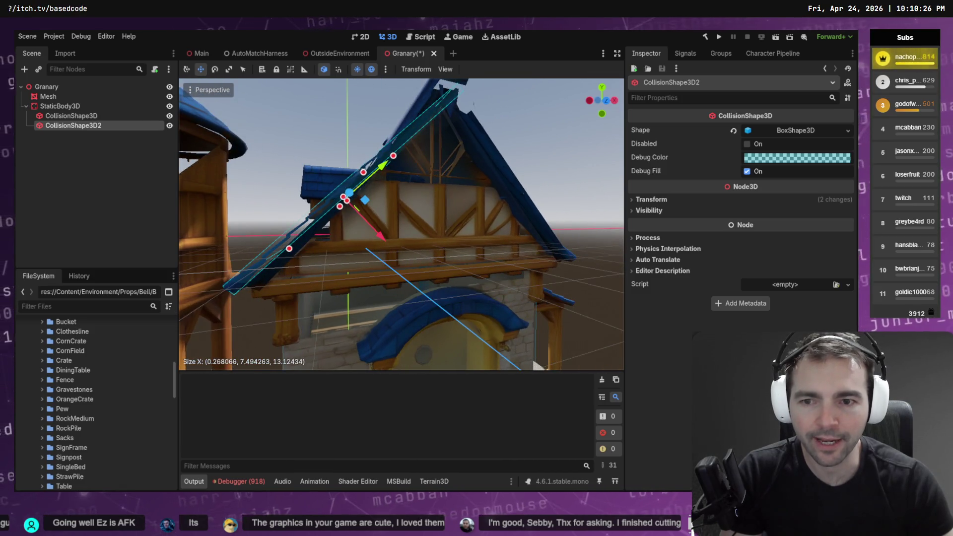
{"action": "right_click", "coordinate": [67, 106]}
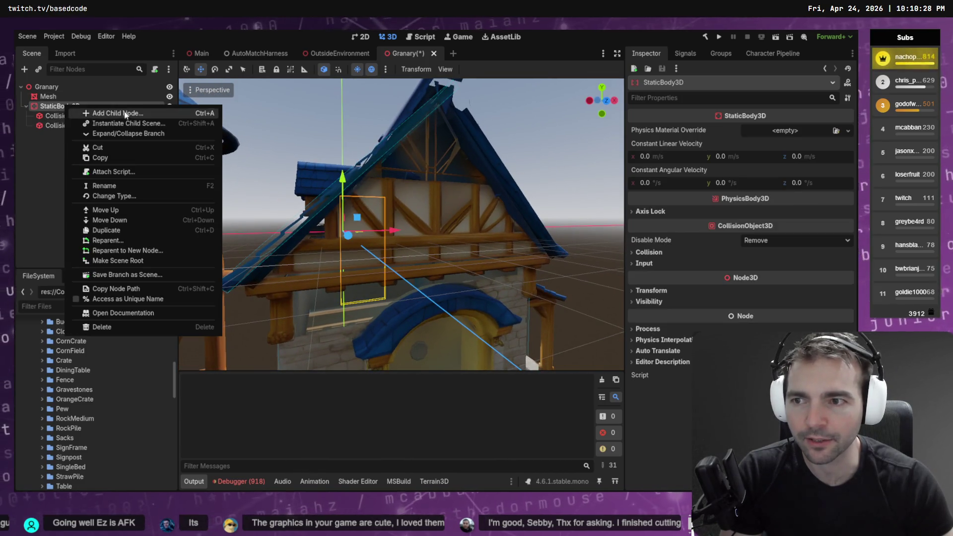
Step: Add a third CollisionShape3D under StaticBody3D with a BoxShape3D
{"action": "left_click", "coordinate": [122, 113]}
{"action": "double_click", "coordinate": [373, 144]}
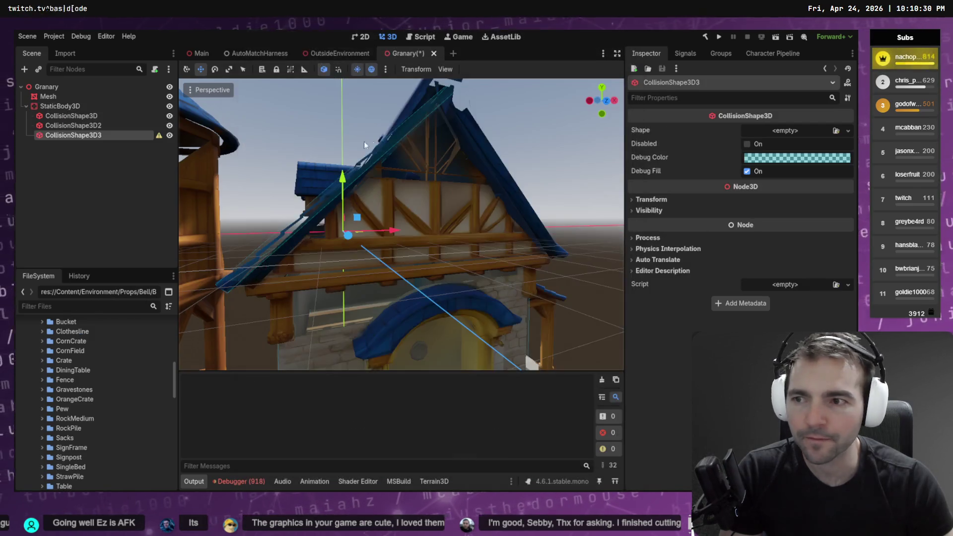
{"action": "left_click", "coordinate": [848, 130]}
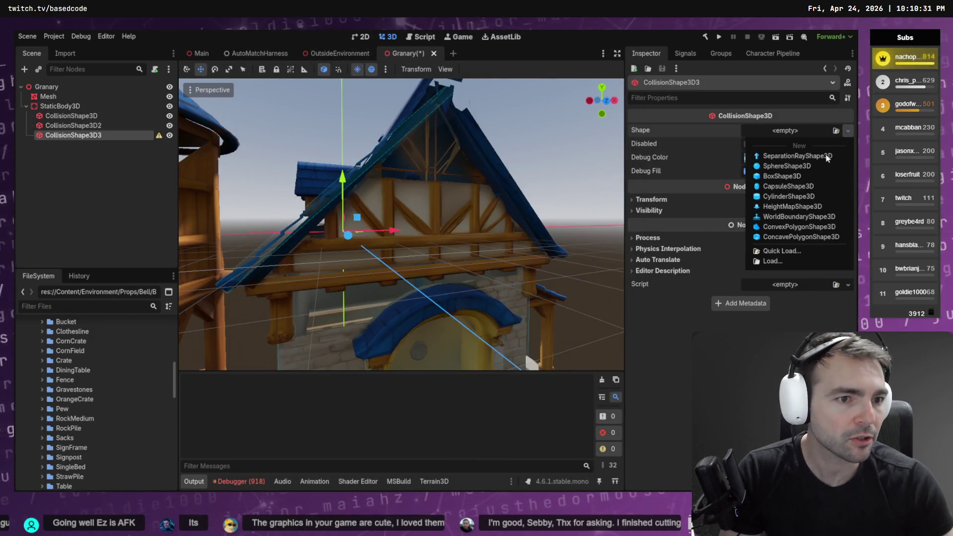
{"action": "left_click", "coordinate": [790, 176]}
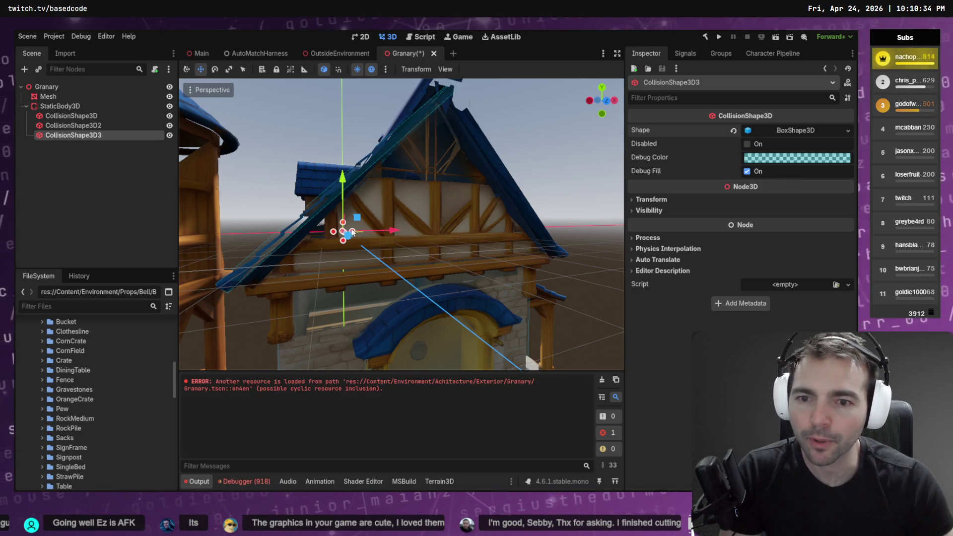
{"action": "scroll", "coordinate": [351, 231], "scroll_direction": "down", "scroll_amount": 3}
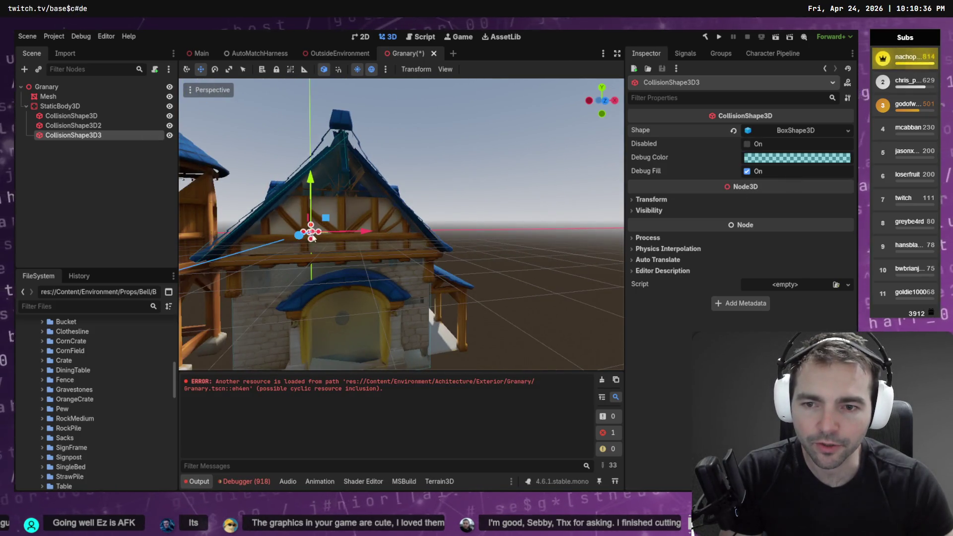
Step: Copy CollisionShape3D2's box Size value (0.268 × 7.494 × 13.124)
{"action": "left_click", "coordinate": [92, 126]}
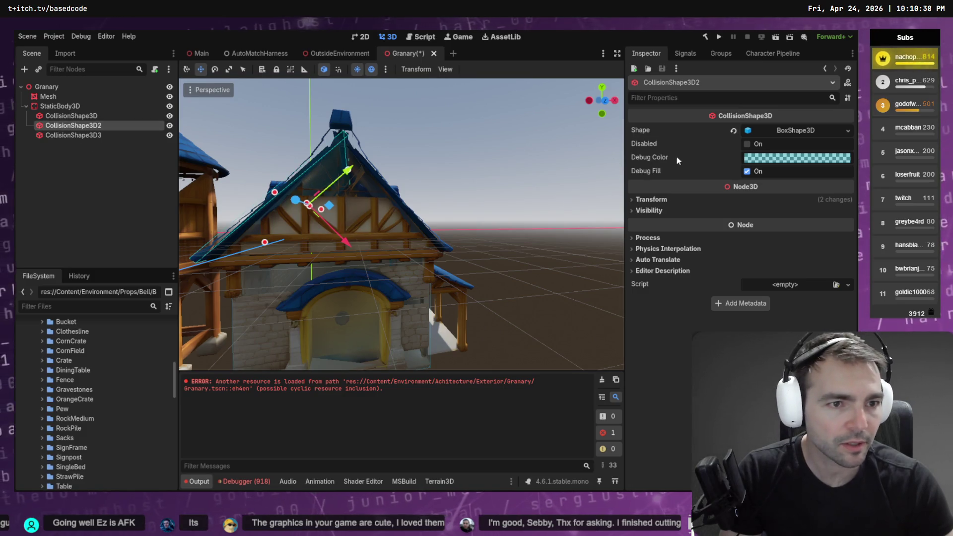
{"action": "left_click", "coordinate": [660, 210]}
{"action": "left_click", "coordinate": [660, 200]}
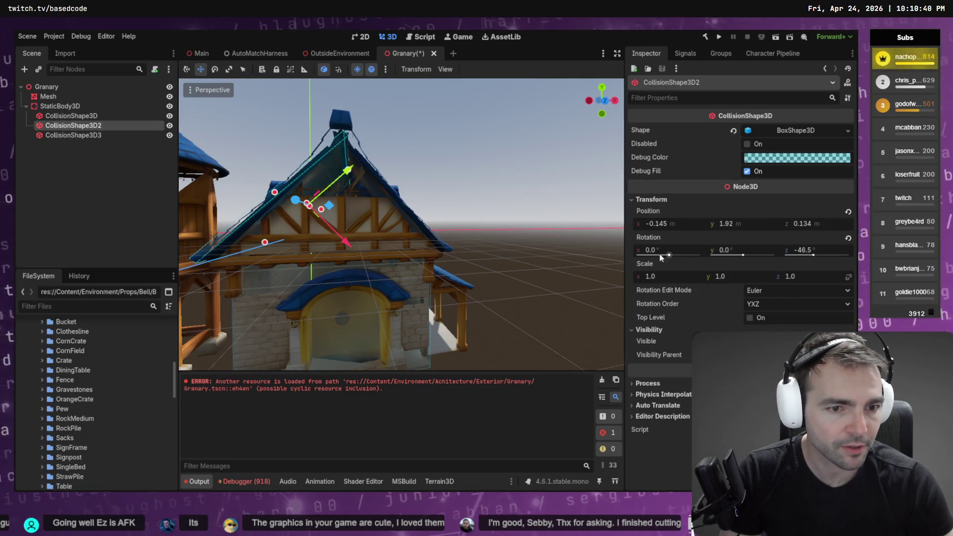
{"action": "right_click", "coordinate": [649, 269]}
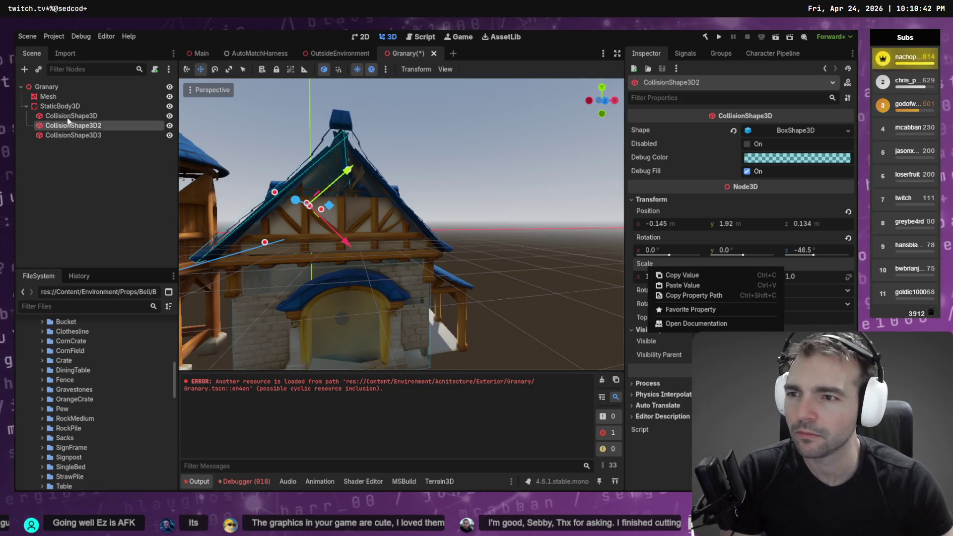
{"action": "key", "text": "Escape"}
{"action": "left_click", "coordinate": [805, 131]}
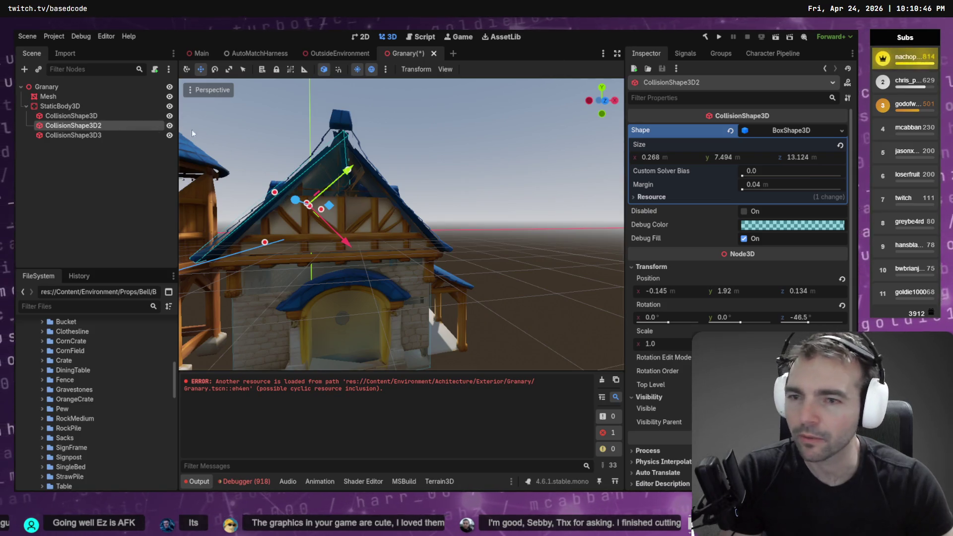
{"action": "right_click", "coordinate": [640, 155]}
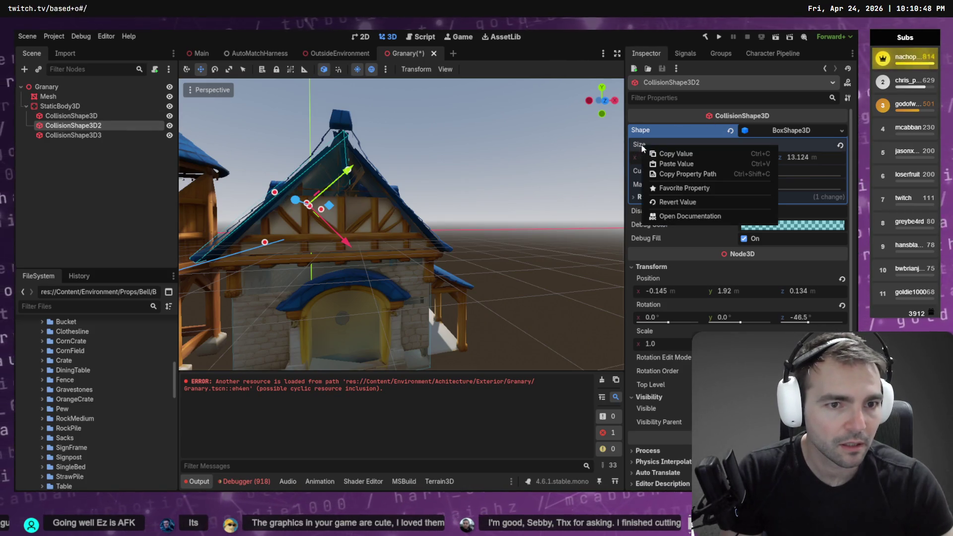
{"action": "left_click", "coordinate": [676, 153]}
Step: Paste the copied Size onto CollisionShape3D3's box and slide it along X
{"action": "left_click", "coordinate": [72, 135]}
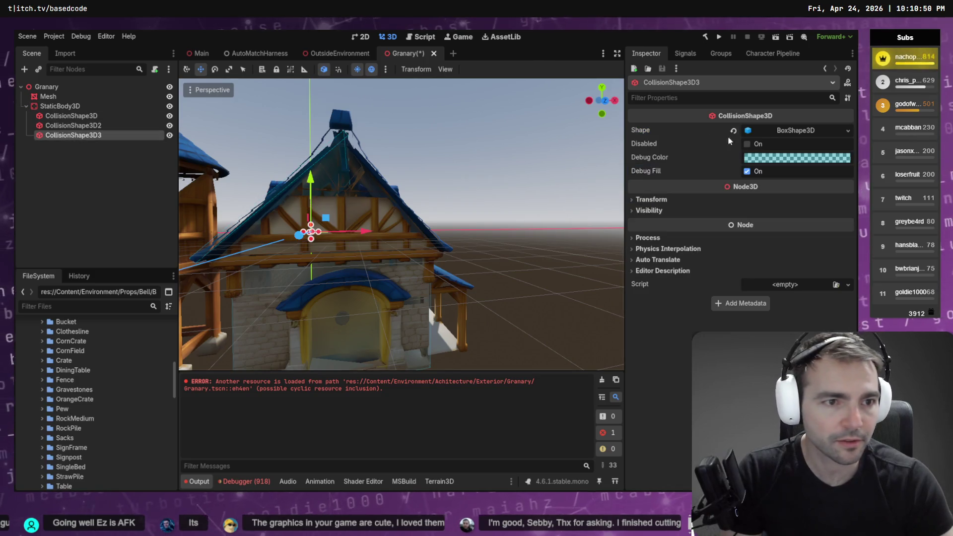
{"action": "left_click", "coordinate": [795, 131]}
{"action": "right_click", "coordinate": [636, 144]}
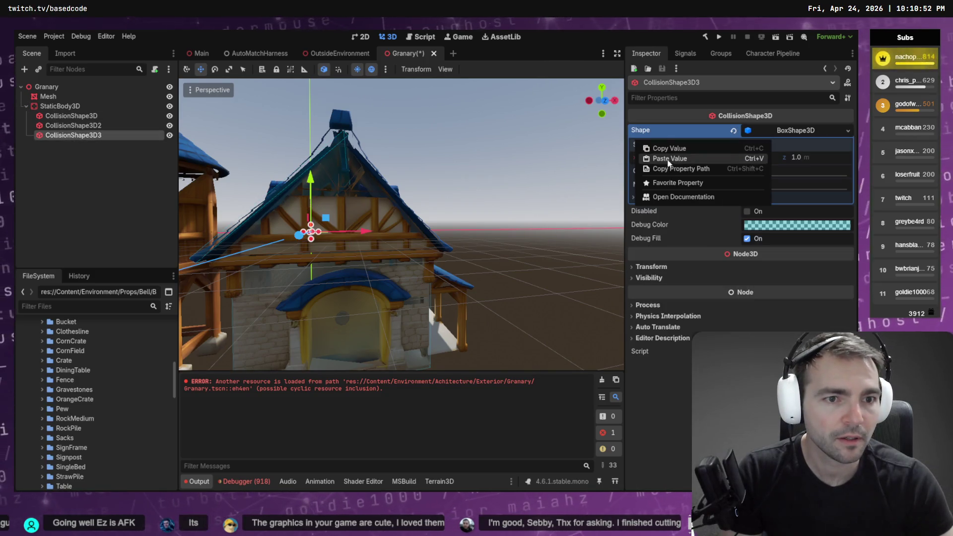
{"action": "left_click", "coordinate": [671, 159]}
{"action": "mouse_move", "coordinate": [367, 232]}
{"action": "left_mouse_down"}
{"action": "mouse_move", "coordinate": [393, 214]}
{"action": "mouse_move", "coordinate": [386, 144]}
{"action": "mouse_move", "coordinate": [422, 157]}
{"action": "mouse_move", "coordinate": [410, 189]}
{"action": "mouse_move", "coordinate": [378, 165]}
{"action": "mouse_move", "coordinate": [398, 166]}
{"action": "left_mouse_up"}
Step: Move the third slab collider onto the opposite roof slope
{"action": "key", "text": "e"}
{"action": "key", "text": "w"}
{"action": "left_click_drag", "start_coordinate": [402, 199], "coordinate": [413, 175]}
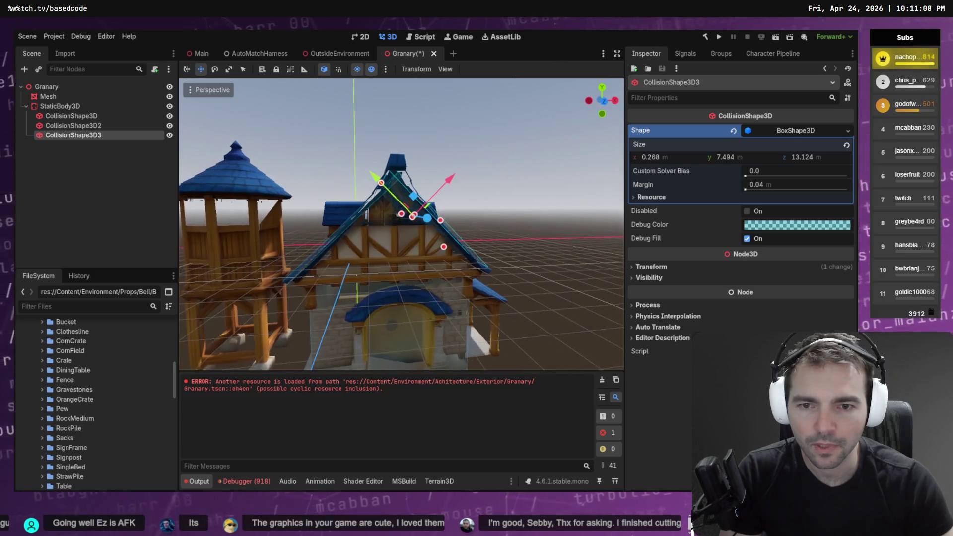
{"action": "left_click_drag", "start_coordinate": [466, 329], "coordinate": [451, 329]}
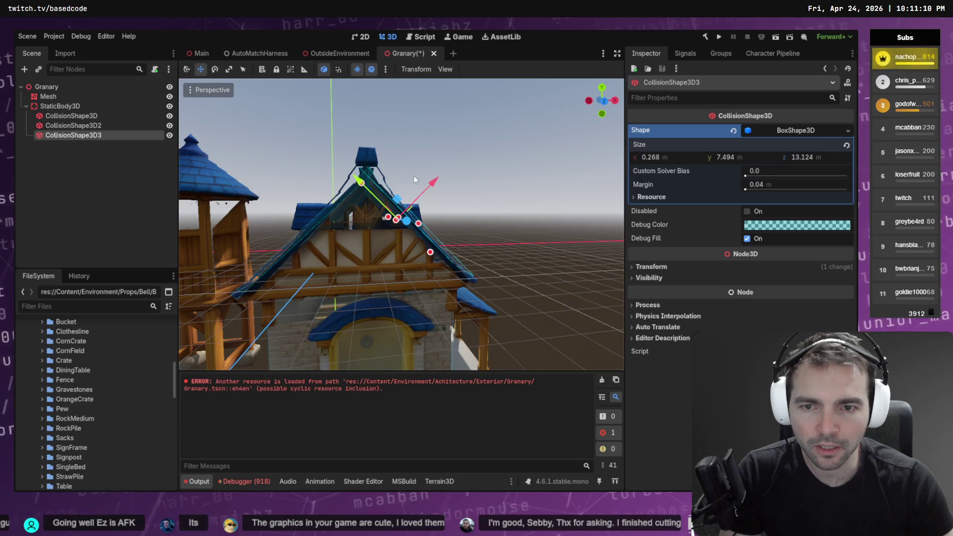
{"action": "left_click_drag", "start_coordinate": [430, 181], "coordinate": [427, 181]}
{"action": "key", "text": "e"}
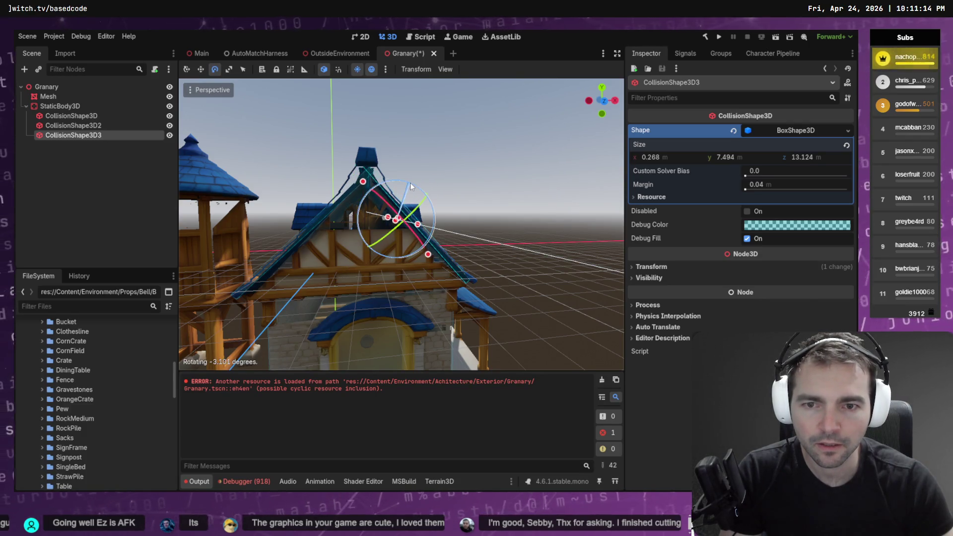
{"action": "key", "text": "w"}
{"action": "scroll", "coordinate": [434, 181], "scroll_direction": "up", "scroll_amount": 3}
{"action": "scroll", "coordinate": [401, 224], "scroll_direction": "down", "scroll_amount": 3}
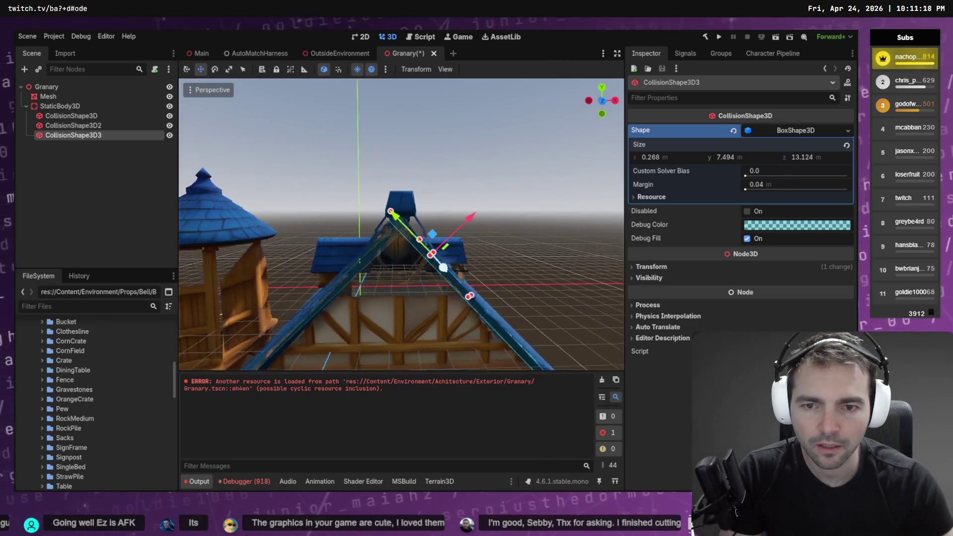
Step: Re-tilt CollisionShape3D2 to about -45.6° along its roof slope
{"action": "left_click", "coordinate": [92, 125]}
{"action": "key", "text": "e"}
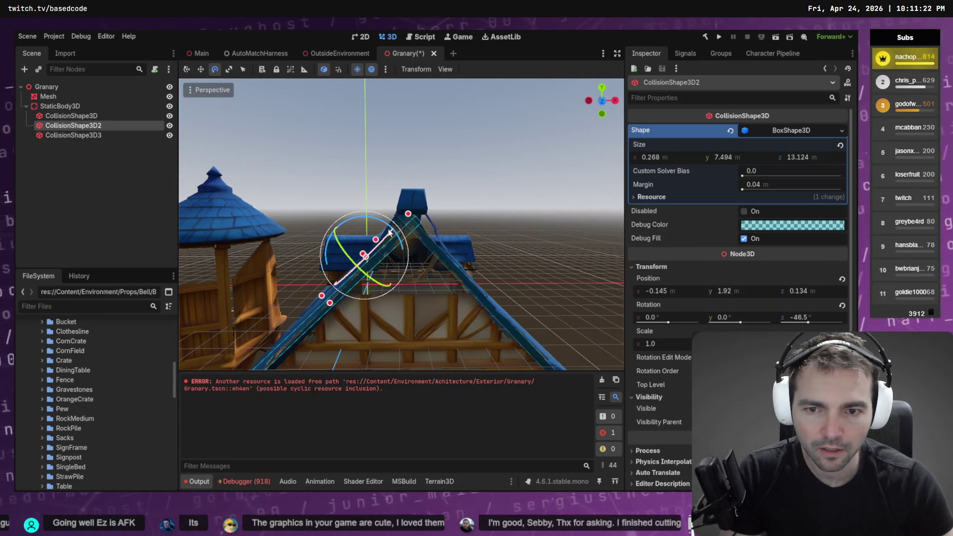
{"action": "left_click_drag", "start_coordinate": [390, 232], "coordinate": [392, 230]}
{"action": "key", "text": "w"}
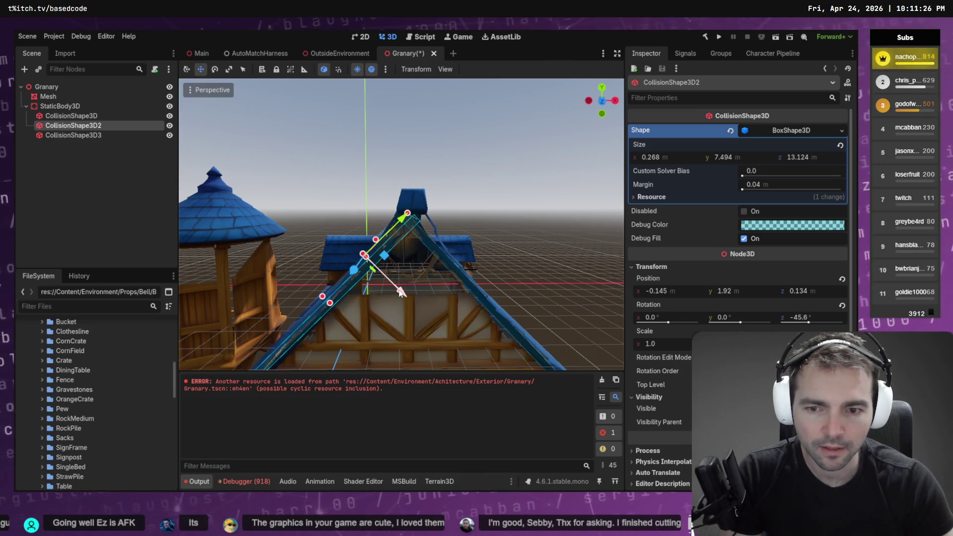
{"action": "left_click", "coordinate": [514, 184]}
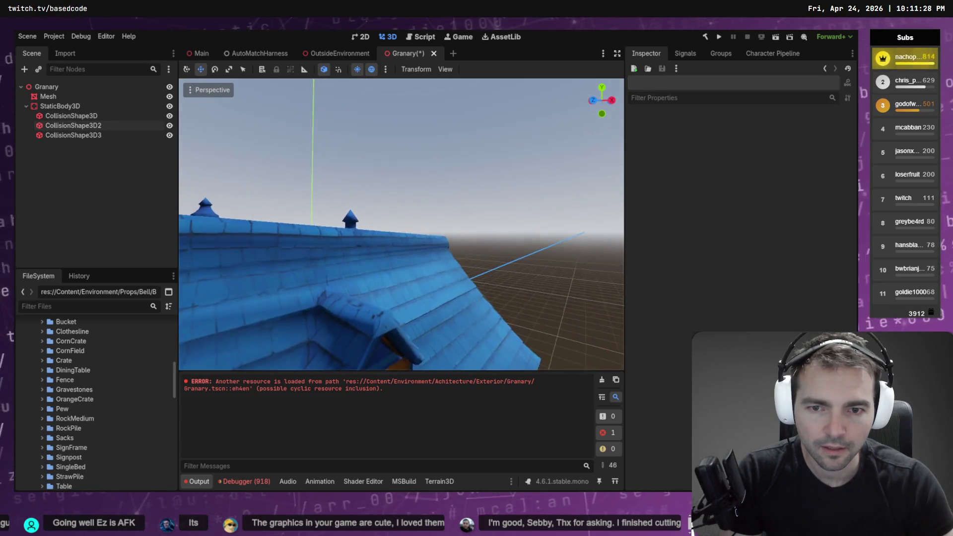
Step: Add a fourth CollisionShape3D under StaticBody3D with a BoxShape3D
{"action": "left_click", "coordinate": [92, 106]}
{"action": "right_click", "coordinate": [93, 106]}
{"action": "left_click", "coordinate": [148, 114]}
{"action": "double_click", "coordinate": [382, 161]}
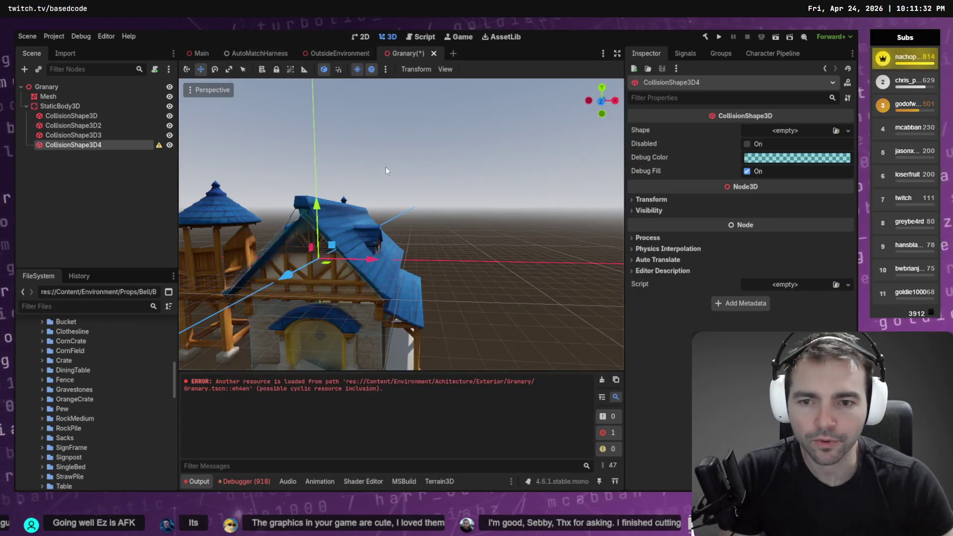
{"action": "left_click", "coordinate": [848, 131]}
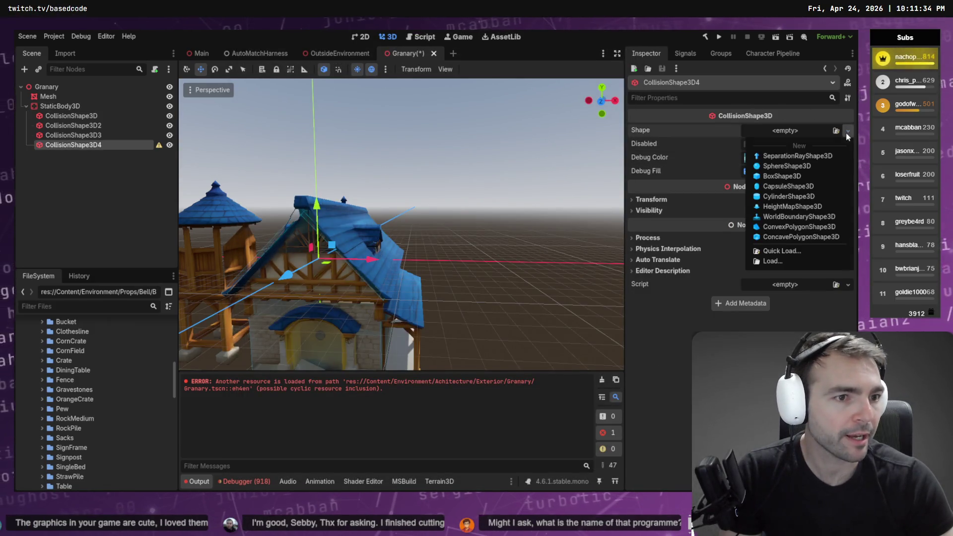
{"action": "left_click", "coordinate": [794, 176]}
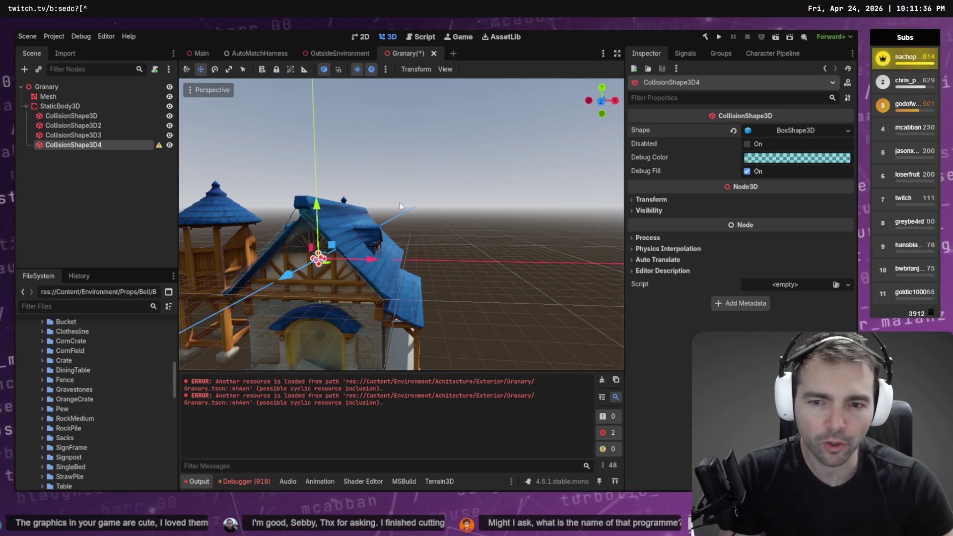
Step: Raise, shift and tilt the new box so it sits on the roof ridge
{"action": "mouse_move", "coordinate": [362, 251]}
{"action": "left_mouse_down"}
{"action": "mouse_move", "coordinate": [416, 248]}
{"action": "mouse_move", "coordinate": [355, 260]}
{"action": "mouse_move", "coordinate": [400, 236]}
{"action": "mouse_move", "coordinate": [522, 225]}
{"action": "left_mouse_up"}
{"action": "left_click_drag", "start_coordinate": [478, 192], "coordinate": [492, 117]}
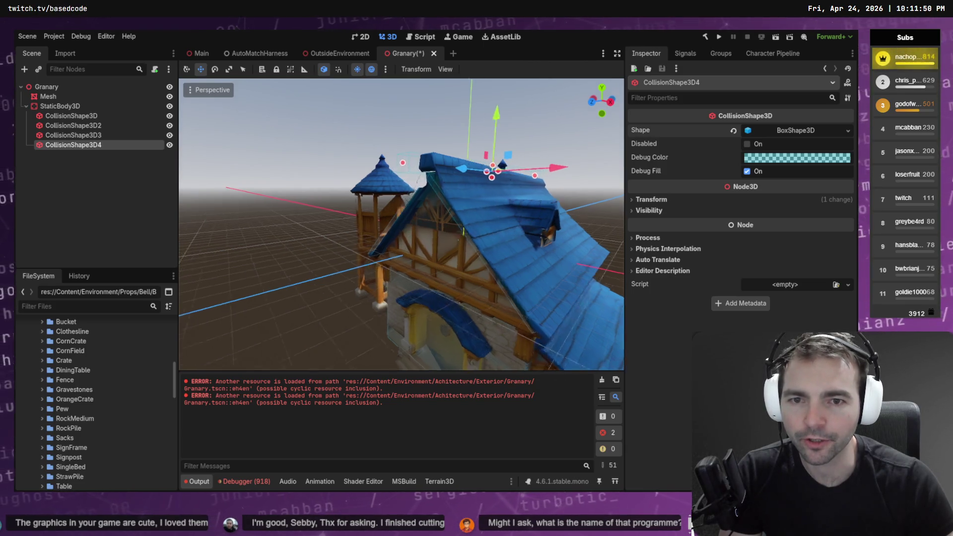
{"action": "mouse_move", "coordinate": [478, 221]}
{"action": "left_mouse_down"}
{"action": "mouse_move", "coordinate": [513, 231]}
{"action": "mouse_move", "coordinate": [511, 239]}
{"action": "mouse_move", "coordinate": [362, 219]}
{"action": "mouse_move", "coordinate": [560, 216]}
{"action": "mouse_move", "coordinate": [468, 216]}
{"action": "mouse_move", "coordinate": [409, 232]}
{"action": "mouse_move", "coordinate": [429, 237]}
{"action": "left_mouse_up"}
{"action": "key", "text": "e"}
{"action": "left_click_drag", "start_coordinate": [364, 191], "coordinate": [366, 191]}
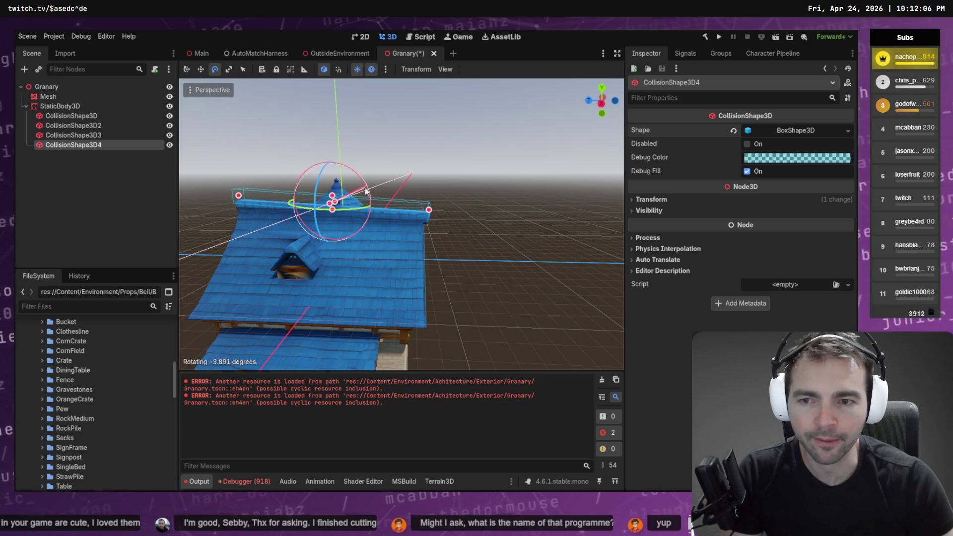
{"action": "key", "text": "w"}
{"action": "left_click_drag", "start_coordinate": [329, 149], "coordinate": [334, 160]}
Step: Stretch the ridge box to about 1.0 × 0.867 × 13.5 along the ridge
{"action": "key", "text": "e"}
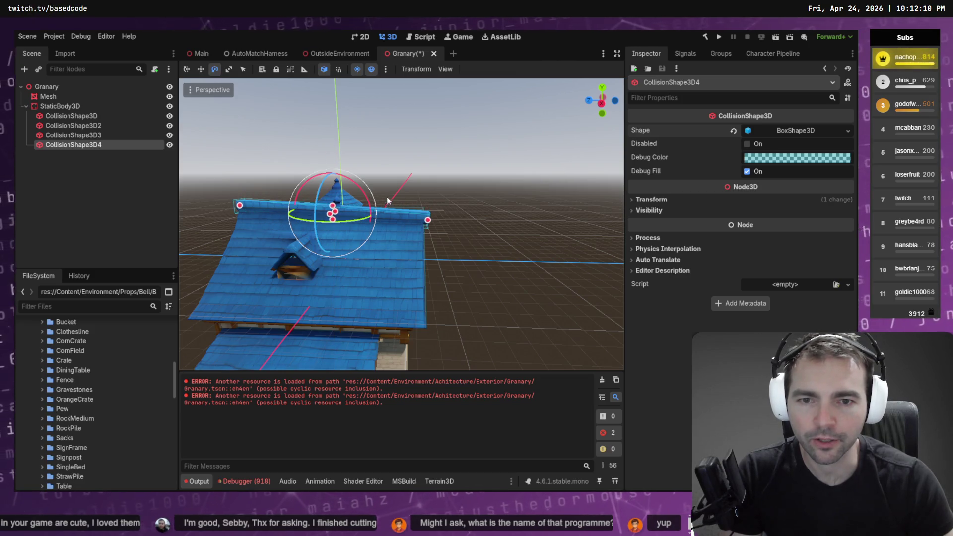
{"action": "key", "text": "w"}
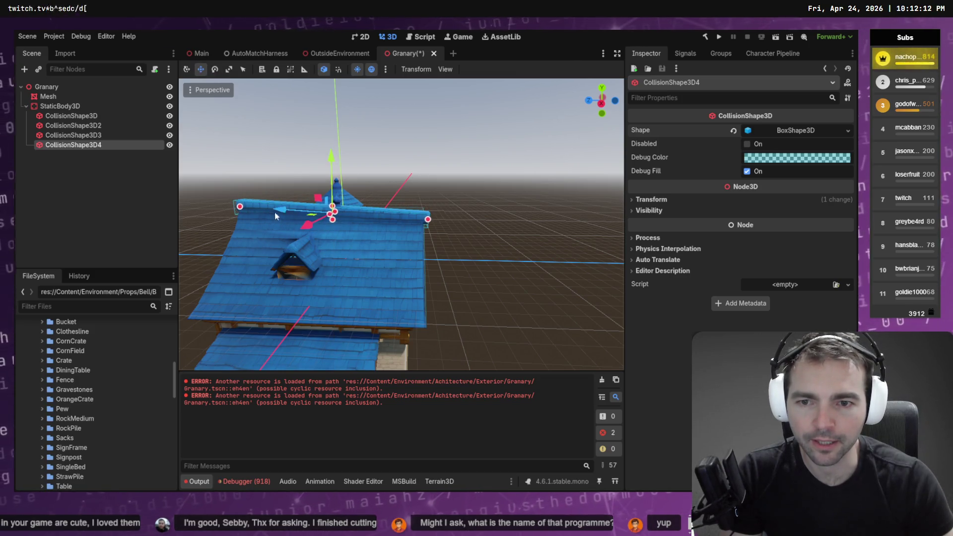
{"action": "left_click_drag", "start_coordinate": [239, 208], "coordinate": [243, 209]}
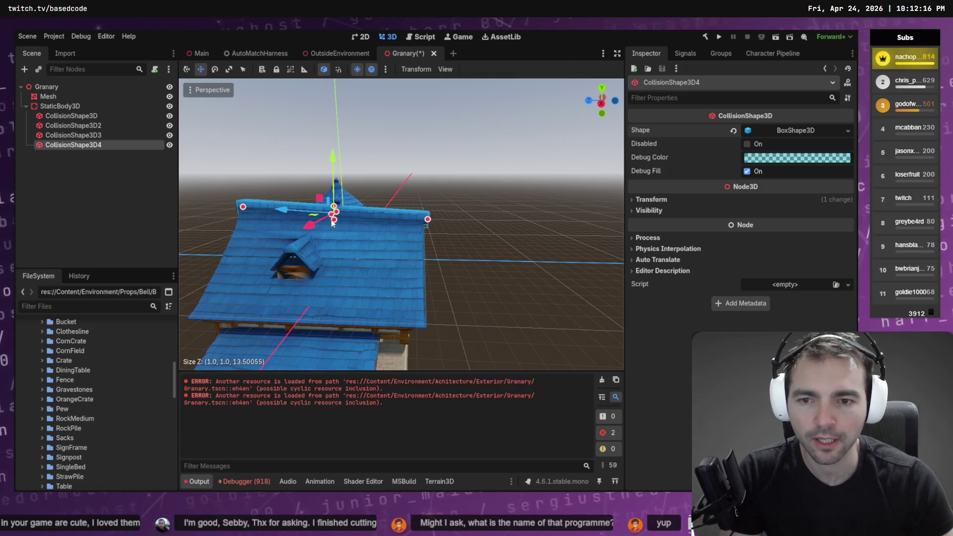
{"action": "left_click_drag", "start_coordinate": [335, 208], "coordinate": [336, 207]}
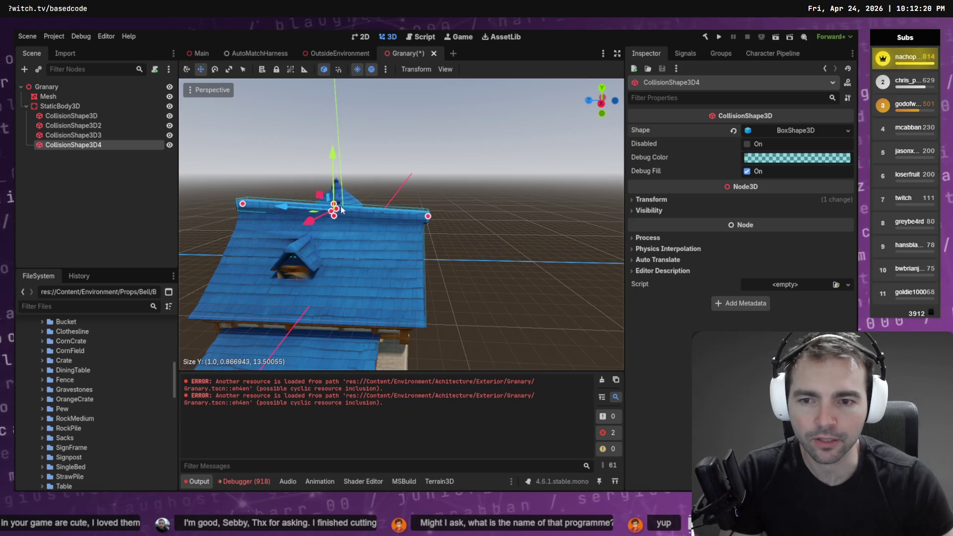
{"action": "left_click", "coordinate": [340, 209]}
{"action": "key", "text": "w"}
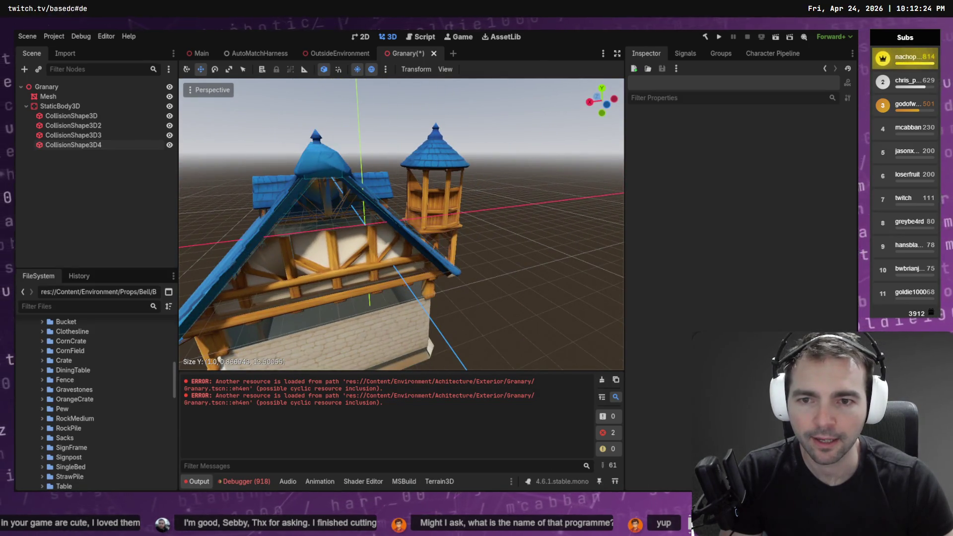
Step: Add a CollisionShape3D child under StaticBody3D and give it a new BoxShape3D
{"action": "right_click", "coordinate": [63, 107]}
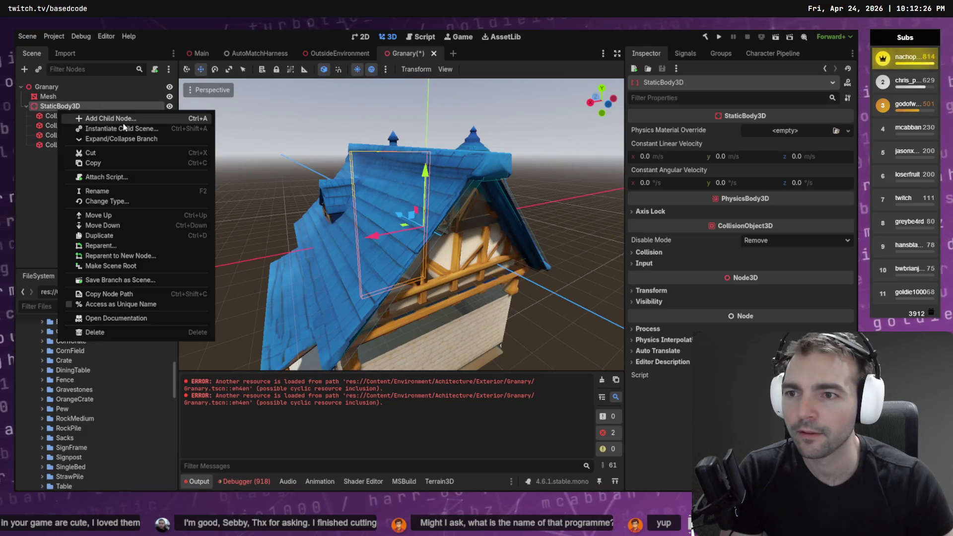
{"action": "left_click", "coordinate": [111, 120]}
{"action": "double_click", "coordinate": [383, 141]}
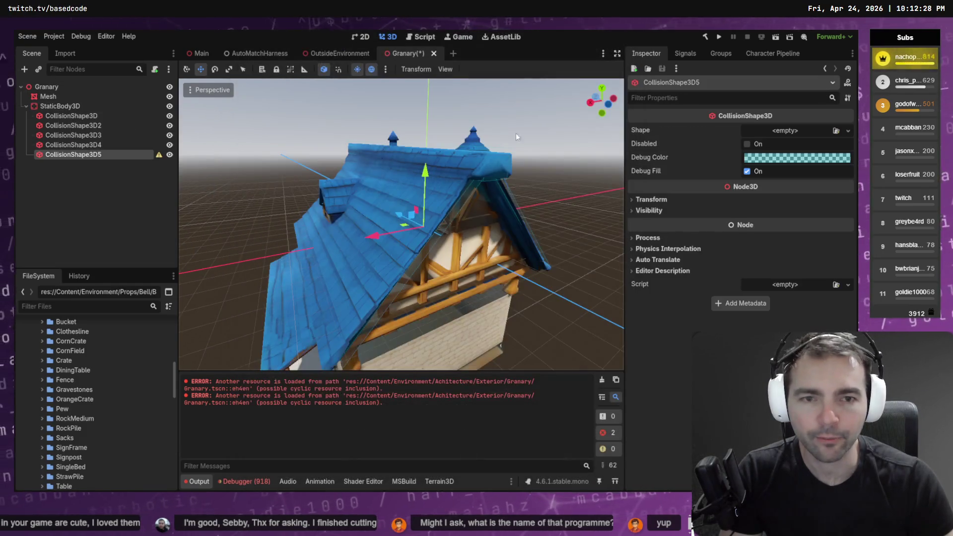
{"action": "left_click", "coordinate": [848, 131]}
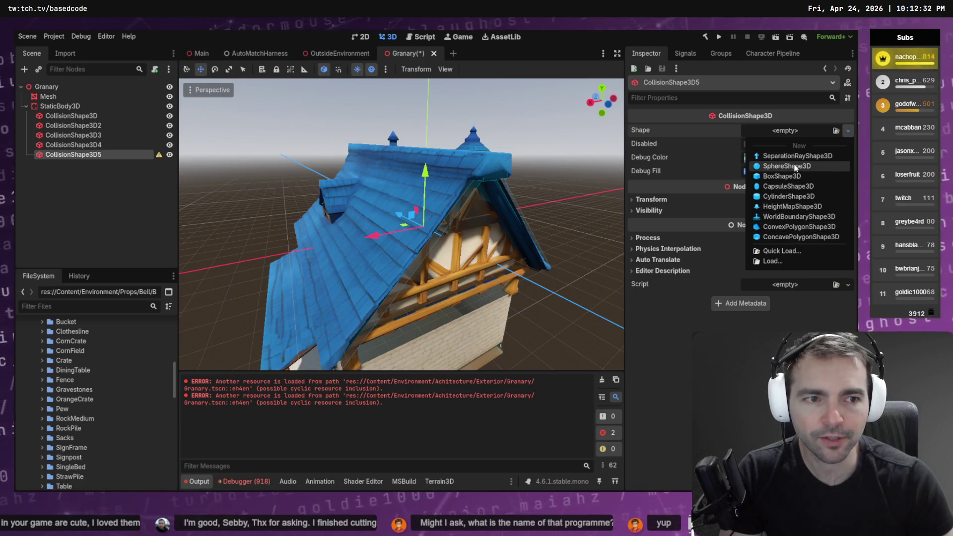
{"action": "left_click", "coordinate": [458, 213]}
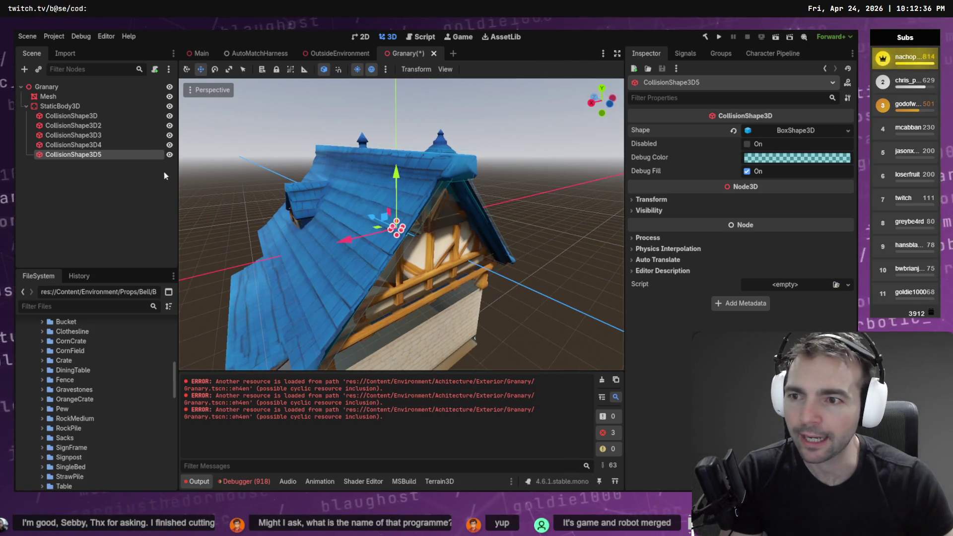
Step: Widen the box along X, raise it onto the roof, and tilt it over the dormer
{"action": "mouse_move", "coordinate": [395, 233]}
{"action": "left_mouse_down"}
{"action": "mouse_move", "coordinate": [281, 243]}
{"action": "mouse_move", "coordinate": [290, 242]}
{"action": "left_mouse_up"}
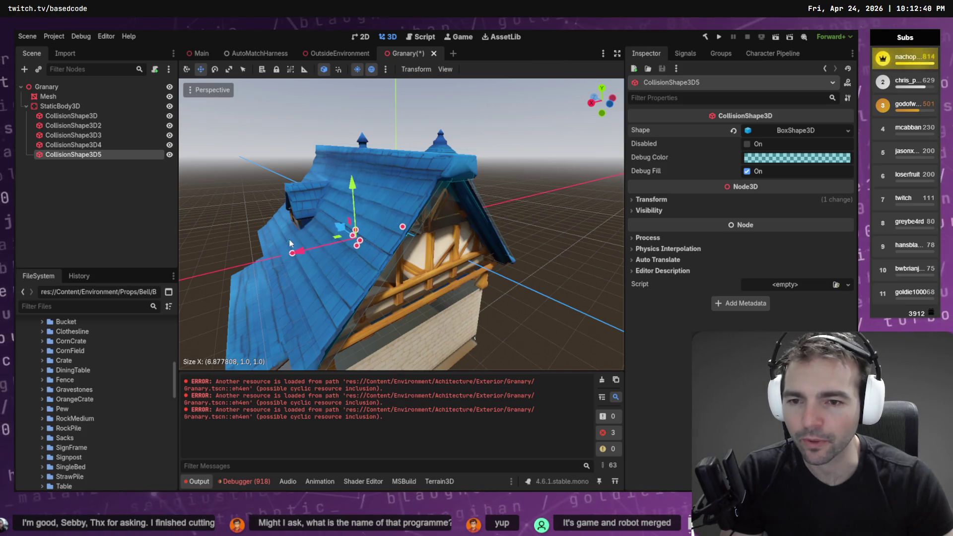
{"action": "left_click_drag", "start_coordinate": [353, 185], "coordinate": [372, 130]}
{"action": "key", "text": "f"}
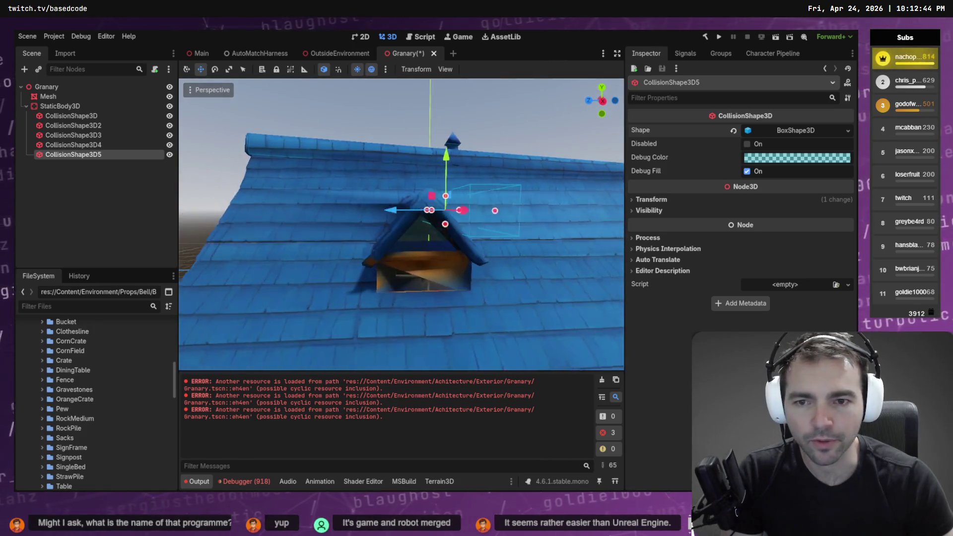
{"action": "left_click_drag", "start_coordinate": [340, 215], "coordinate": [306, 215]}
{"action": "key", "text": "e"}
{"action": "left_click_drag", "start_coordinate": [380, 182], "coordinate": [352, 150]}
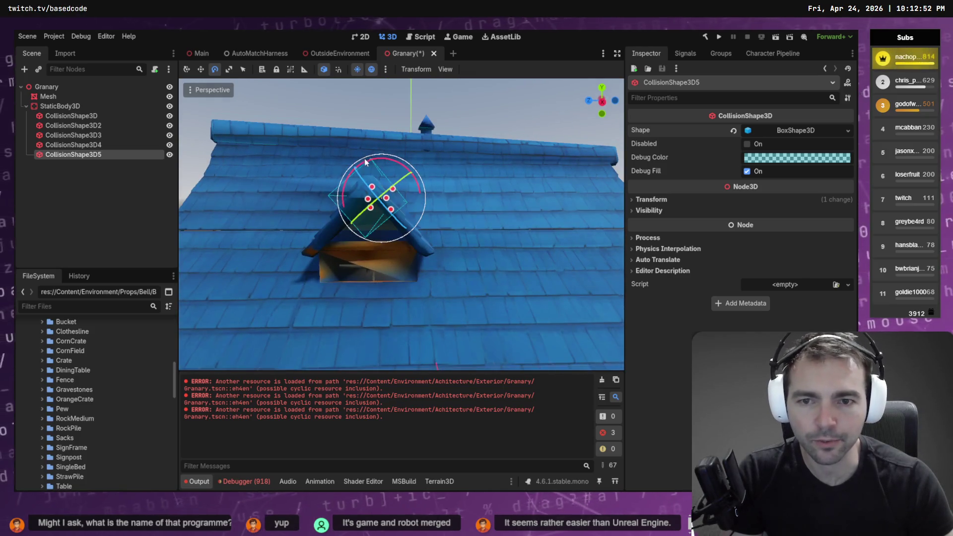
{"action": "key", "text": "w"}
{"action": "left_click_drag", "start_coordinate": [337, 238], "coordinate": [333, 244]}
{"action": "mouse_move", "coordinate": [331, 159]}
{"action": "left_mouse_down"}
{"action": "mouse_move", "coordinate": [365, 213]}
{"action": "mouse_move", "coordinate": [358, 245]}
{"action": "mouse_move", "coordinate": [513, 264]}
{"action": "mouse_move", "coordinate": [501, 233]}
{"action": "mouse_move", "coordinate": [475, 232]}
{"action": "left_mouse_up"}
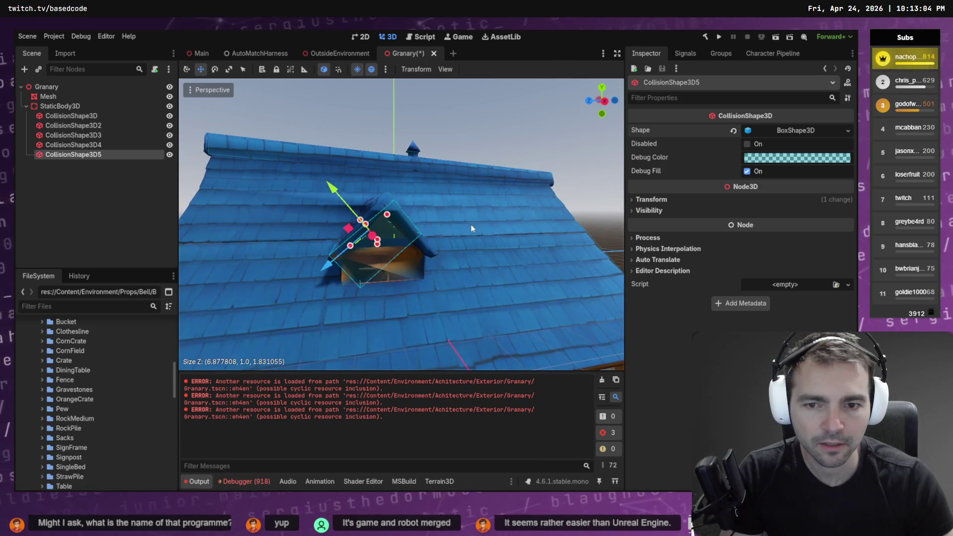
Step: Fine-tune the box to about 6.53 × 2.03 × 1.83, snugly covering the dormer
{"action": "mouse_move", "coordinate": [379, 247]}
{"action": "left_mouse_down"}
{"action": "mouse_move", "coordinate": [430, 245]}
{"action": "mouse_move", "coordinate": [381, 254]}
{"action": "mouse_move", "coordinate": [385, 266]}
{"action": "mouse_move", "coordinate": [301, 239]}
{"action": "left_mouse_up"}
{"action": "left_click_drag", "start_coordinate": [397, 188], "coordinate": [396, 183]}
{"action": "left_click_drag", "start_coordinate": [393, 245], "coordinate": [433, 253]}
{"action": "left_click_drag", "start_coordinate": [433, 254], "coordinate": [402, 176]}
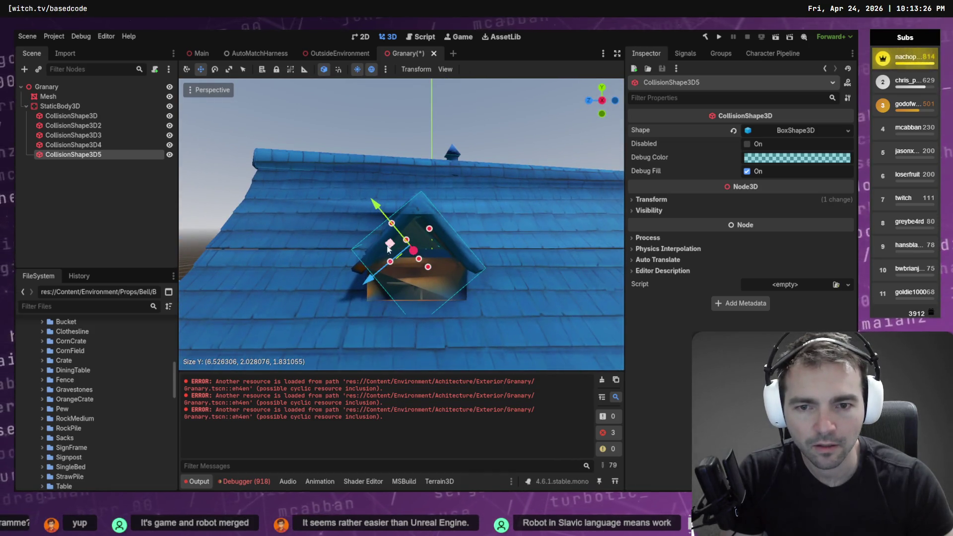
{"action": "key", "text": "e"}
{"action": "left_click_drag", "start_coordinate": [377, 242], "coordinate": [374, 244]}
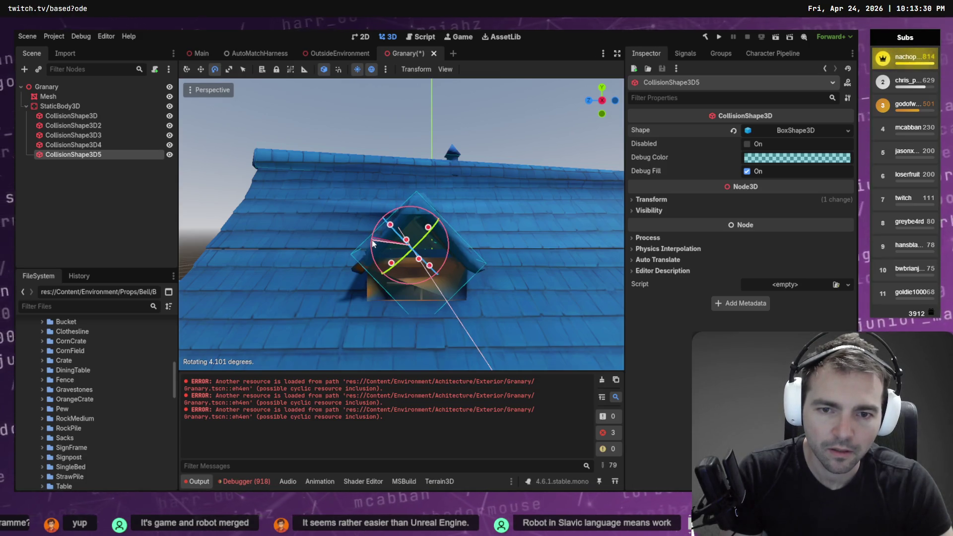
{"action": "key", "text": "w"}
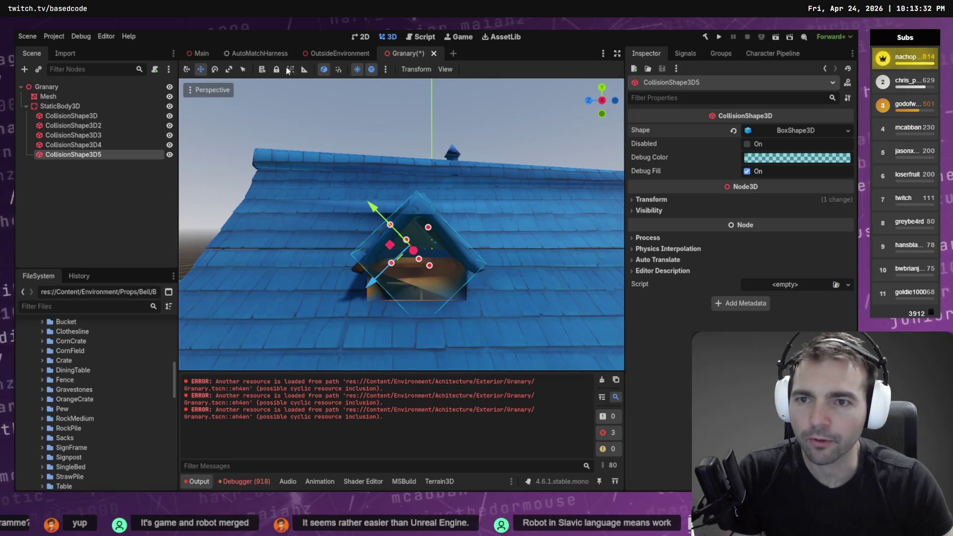
{"action": "left_click", "coordinate": [323, 71]}
{"action": "left_click_drag", "start_coordinate": [356, 245], "coordinate": [358, 245]}
{"action": "left_click_drag", "start_coordinate": [414, 193], "coordinate": [415, 198]}
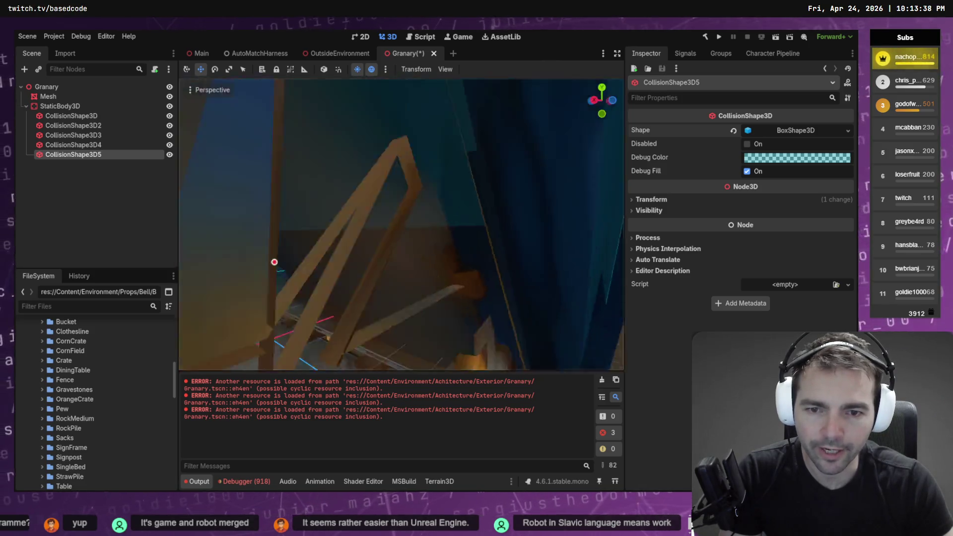
Step: Widen the dormer collision box slightly along its X axis
{"action": "scroll", "coordinate": [420, 226], "scroll_direction": "up", "scroll_amount": 4}
{"action": "mouse_move", "coordinate": [321, 249]}
{"action": "left_mouse_down"}
{"action": "mouse_move", "coordinate": [363, 261]}
{"action": "mouse_move", "coordinate": [392, 253]}
{"action": "mouse_move", "coordinate": [402, 234]}
{"action": "mouse_move", "coordinate": [357, 258]}
{"action": "mouse_move", "coordinate": [299, 320]}
{"action": "left_mouse_up"}
{"action": "scroll", "coordinate": [364, 260], "scroll_direction": "down", "scroll_amount": 6}
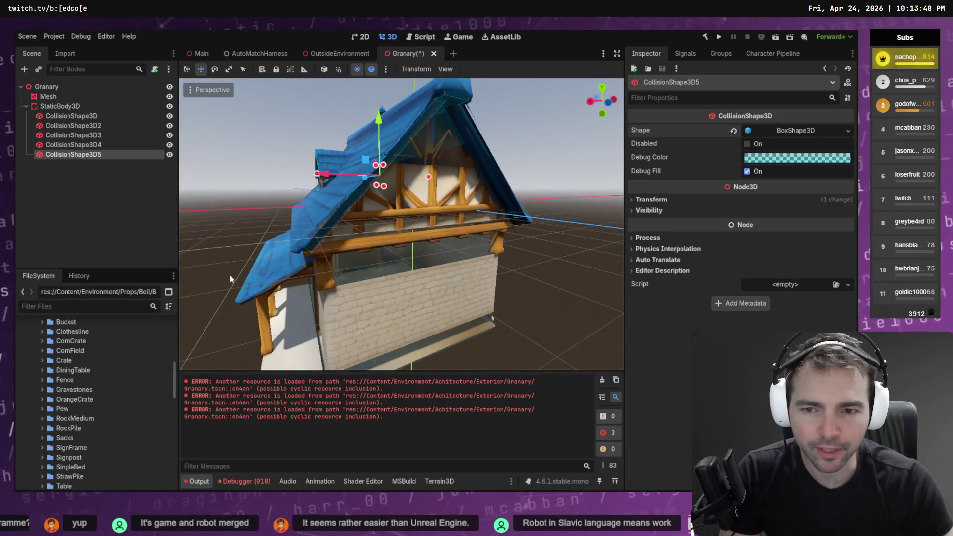
{"action": "left_click_drag", "start_coordinate": [230, 275], "coordinate": [270, 270]}
Step: Save the Granary scene, then move on to the local changes in Fork
{"action": "left_click", "coordinate": [59, 106]}
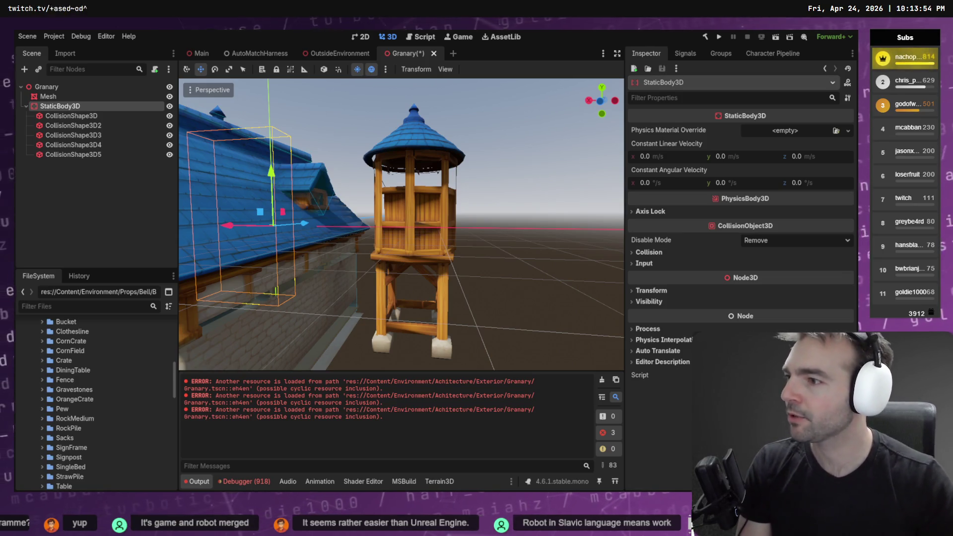
{"action": "left_click", "coordinate": [103, 173]}
{"action": "key", "text": "ctrl+s"}
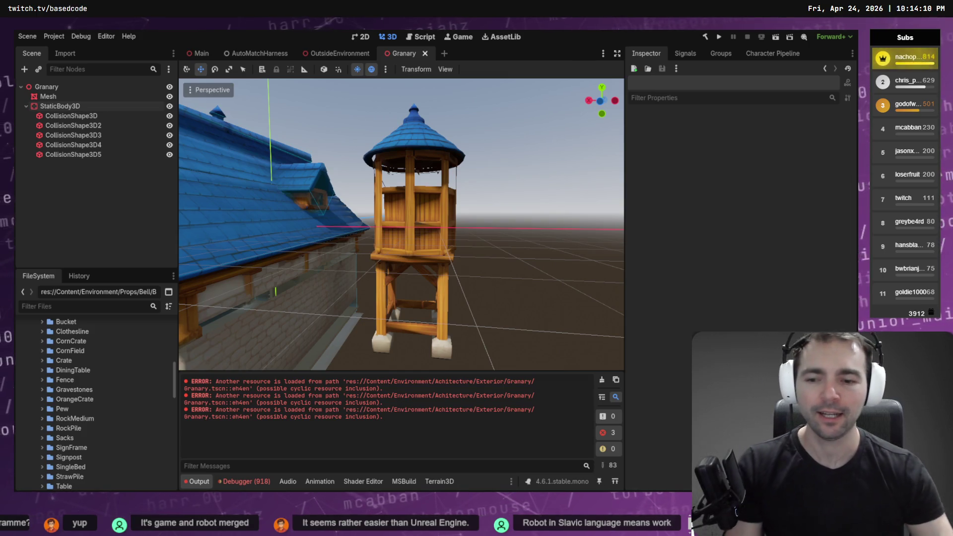
{"action": "key", "text": "alt+Tab"}
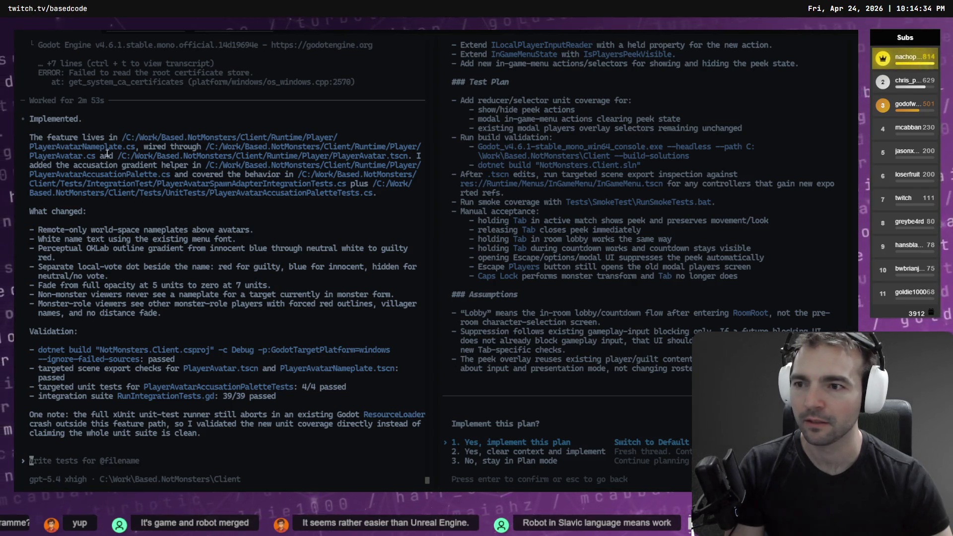
{"action": "key", "text": "alt+Tab"}
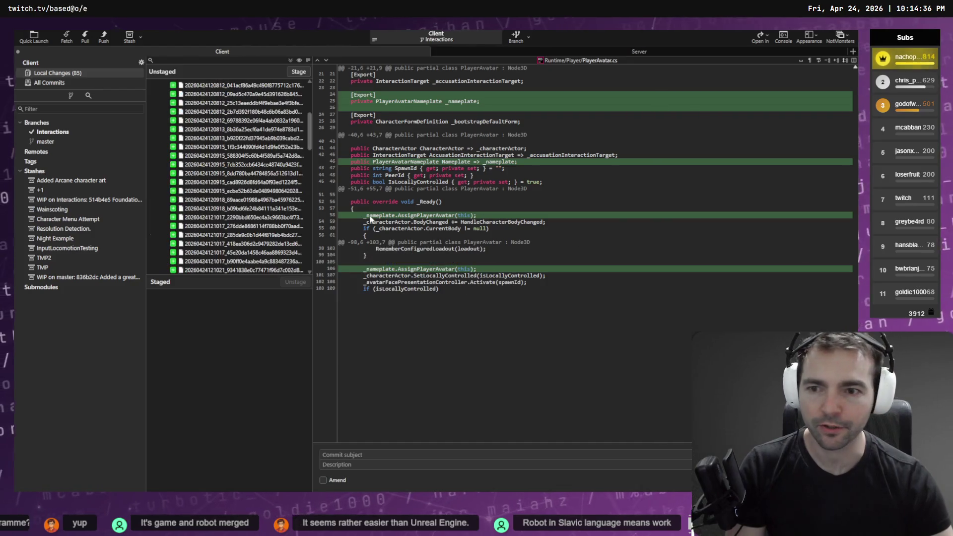
Step: Collapse the .appdata, .dotnet and .localappdata folders in the Unstaged list
{"action": "scroll", "coordinate": [297, 129], "scroll_direction": "up", "scroll_amount": 5}
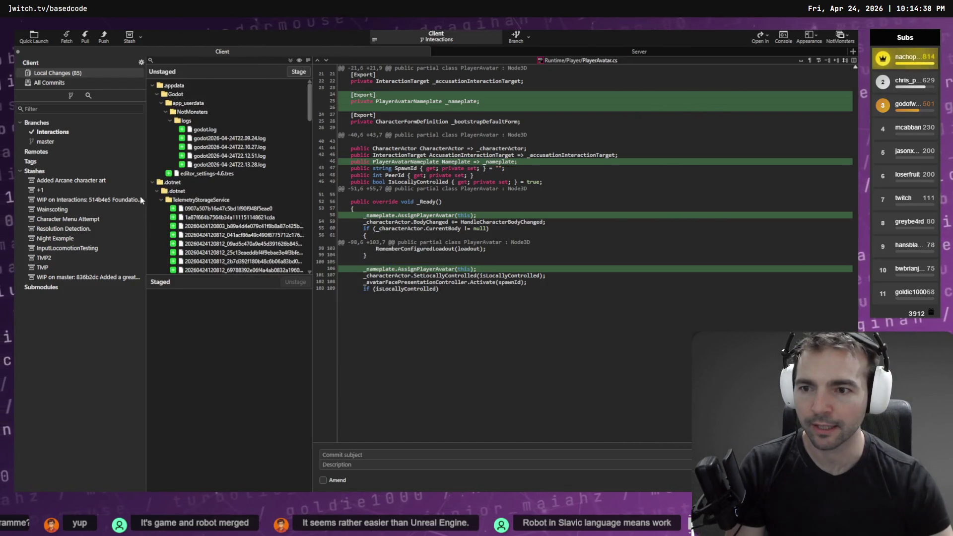
{"action": "left_click", "coordinate": [159, 191]}
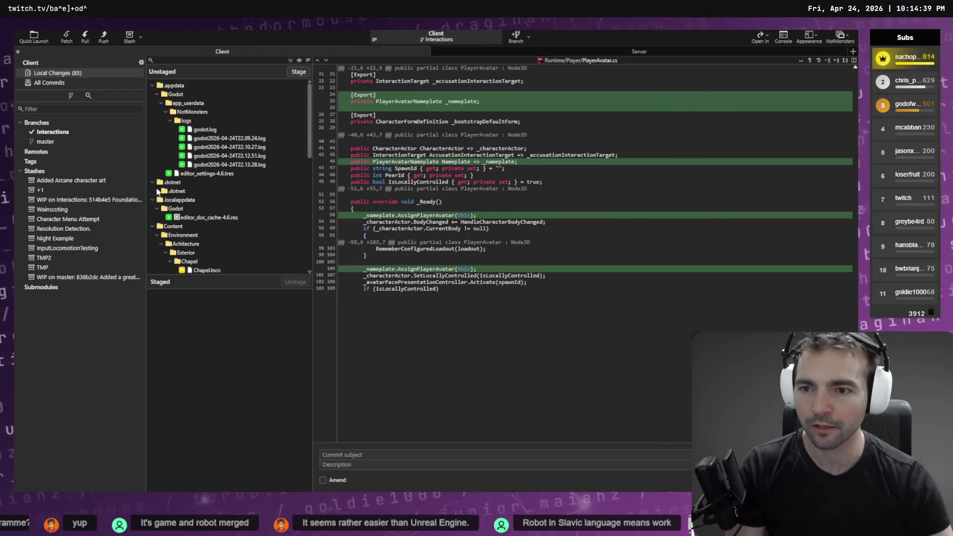
{"action": "left_click", "coordinate": [157, 94]}
{"action": "left_click", "coordinate": [152, 103]}
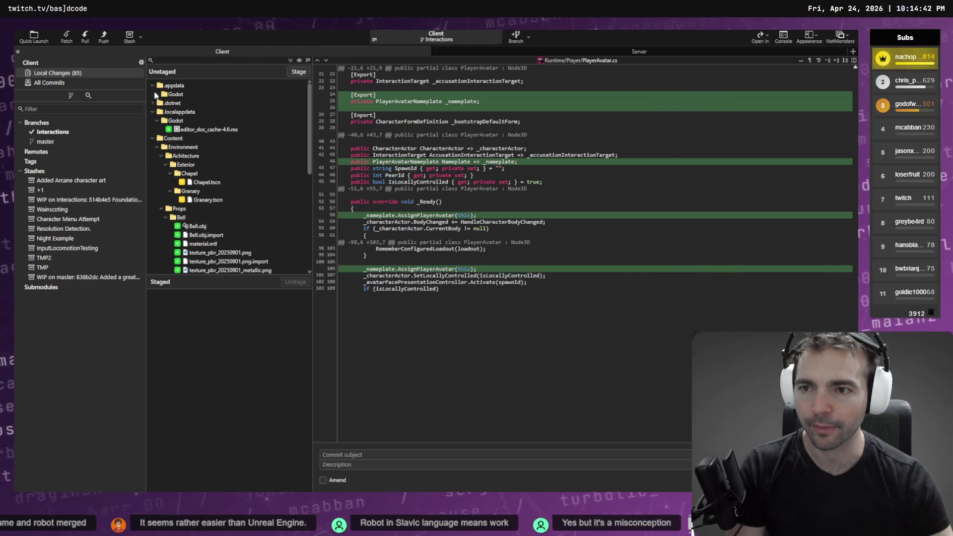
{"action": "left_click", "coordinate": [153, 86]}
{"action": "left_click", "coordinate": [152, 102]}
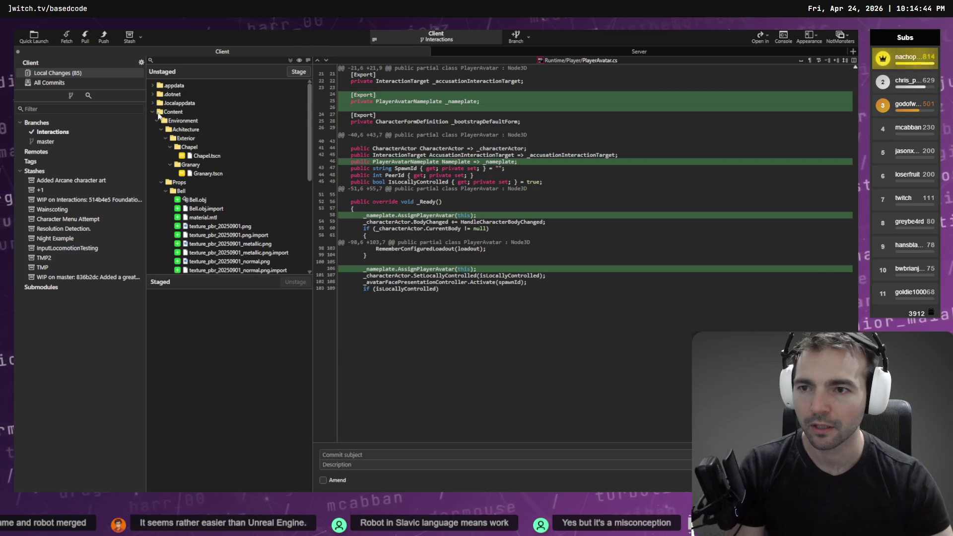
Step: Compare the Chapel.tscn and Granary.tscn scene diffs
{"action": "left_click", "coordinate": [208, 157]}
{"action": "left_click", "coordinate": [213, 175]}
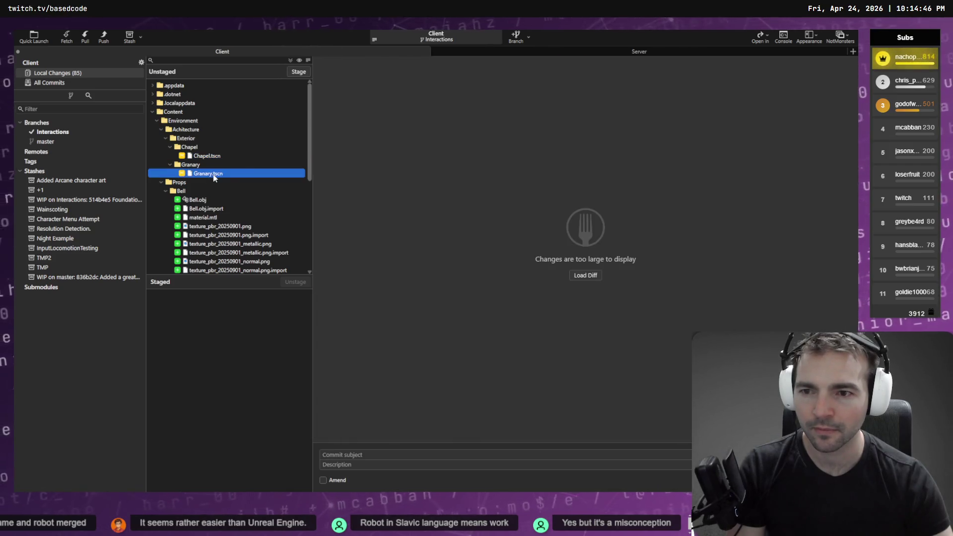
{"action": "left_click", "coordinate": [222, 157]}
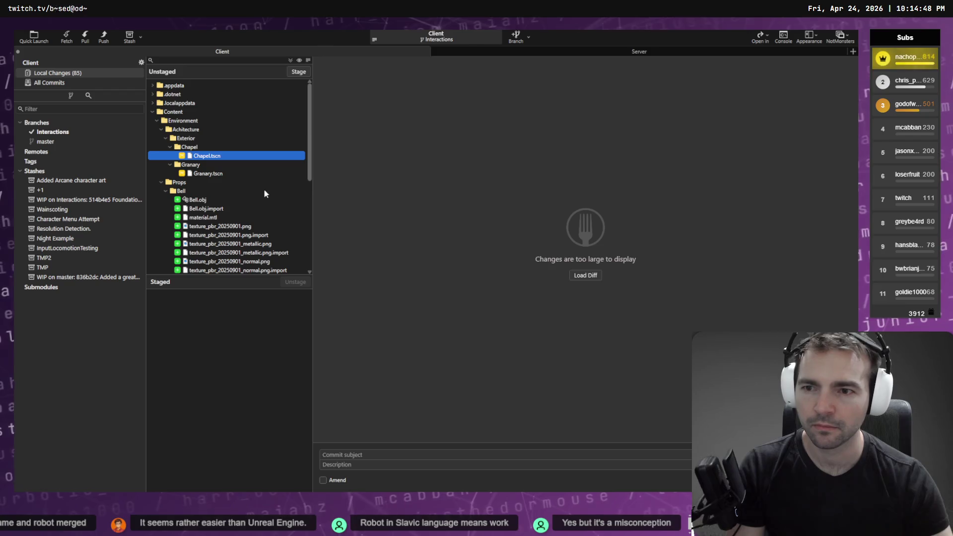
{"action": "left_click", "coordinate": [208, 174]}
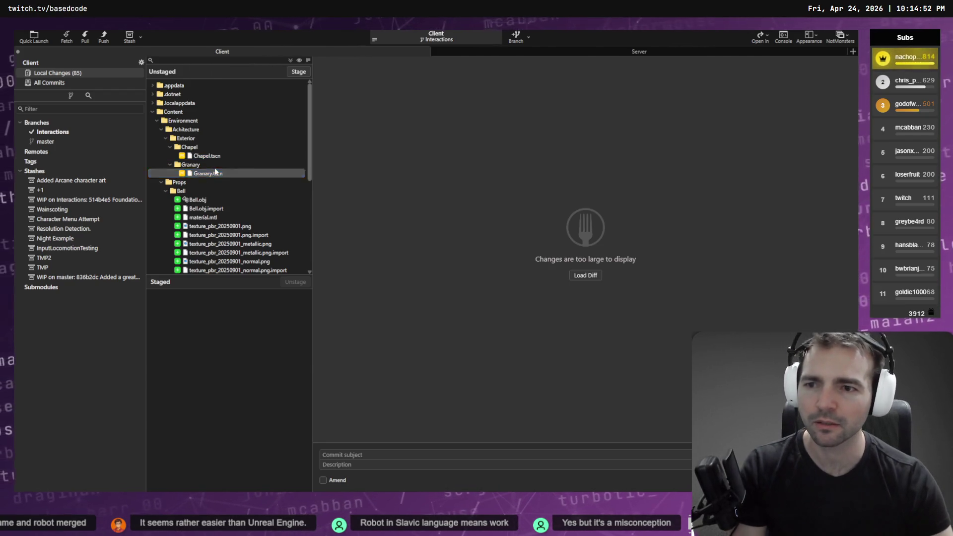
{"action": "key", "text": "alt+Tab"}
{"action": "key", "text": "alt+Tab"}
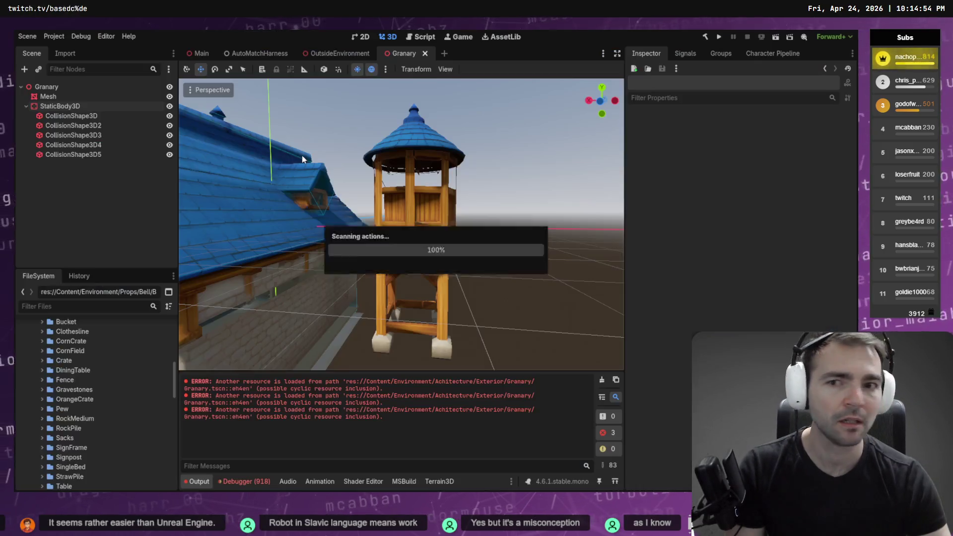
{"action": "key", "text": "alt+Tab"}
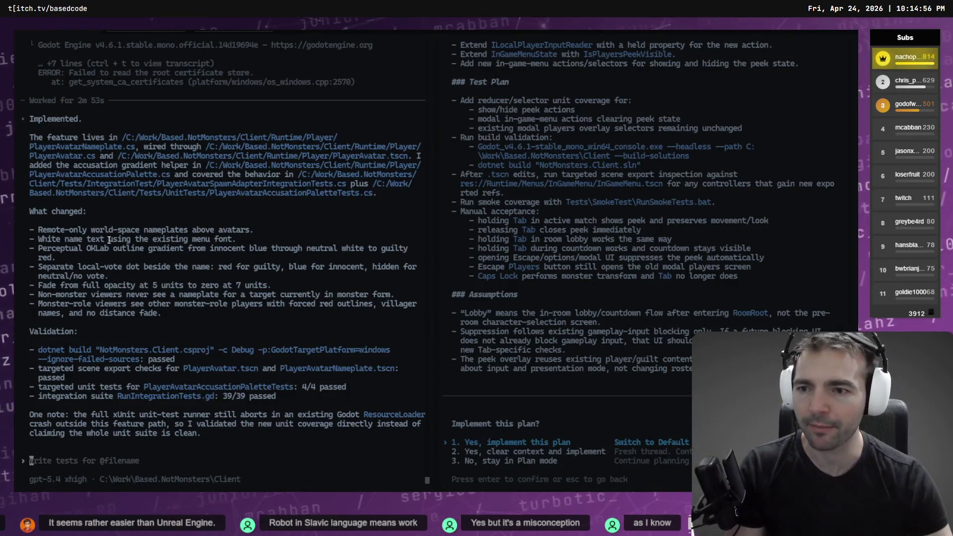
{"action": "key", "text": "alt+Tab"}
{"action": "left_click", "coordinate": [217, 156]}
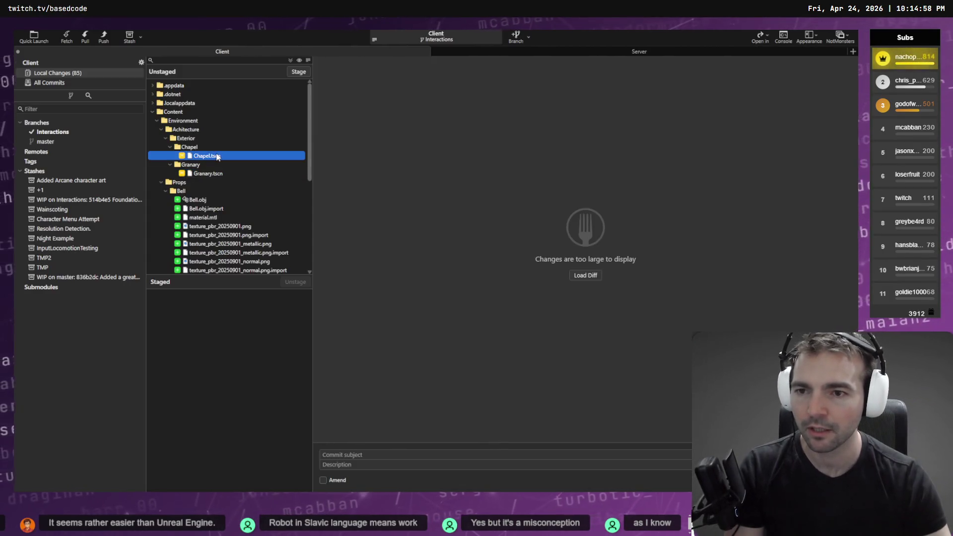
{"action": "left_click", "coordinate": [234, 174]}
Step: Return to the PlayerAvatar.cs diff after another glance at Chapel.tscn
{"action": "scroll", "coordinate": [239, 155], "scroll_direction": "down", "scroll_amount": 3}
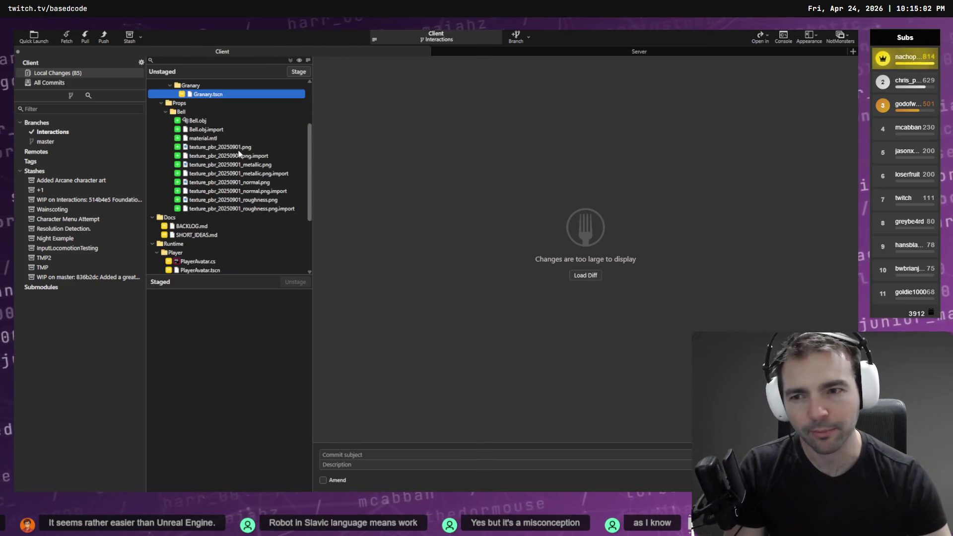
{"action": "scroll", "coordinate": [197, 140], "scroll_direction": "down", "scroll_amount": 4}
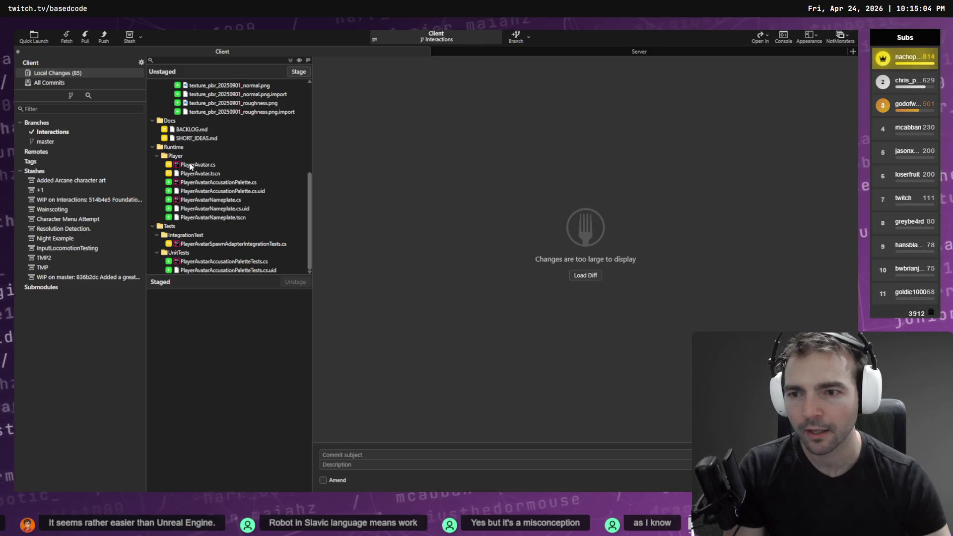
{"action": "left_click", "coordinate": [199, 165]}
{"action": "scroll", "coordinate": [205, 156], "scroll_direction": "up", "scroll_amount": 3}
{"action": "scroll", "coordinate": [205, 155], "scroll_direction": "up", "scroll_amount": 3}
{"action": "left_click", "coordinate": [206, 139]}
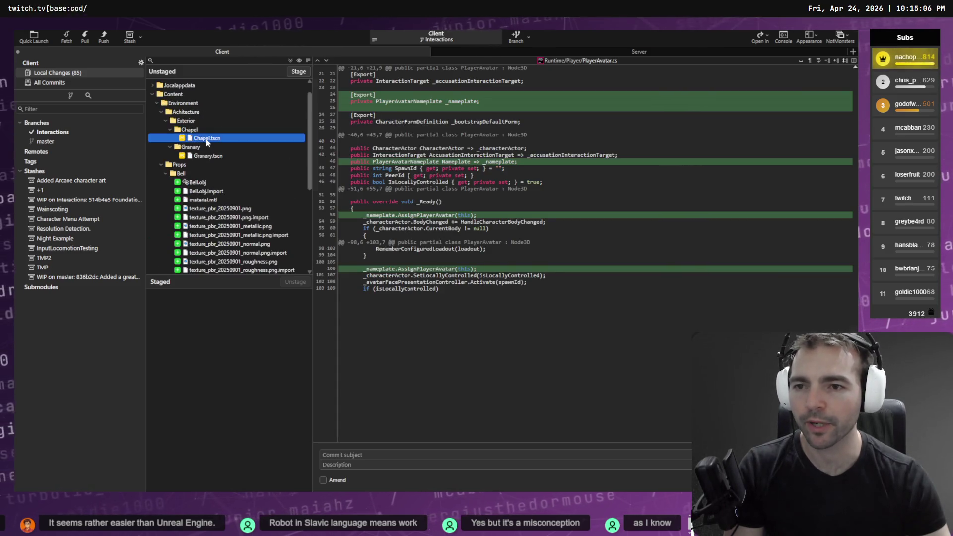
{"action": "scroll", "coordinate": [207, 149], "scroll_direction": "down", "scroll_amount": 3}
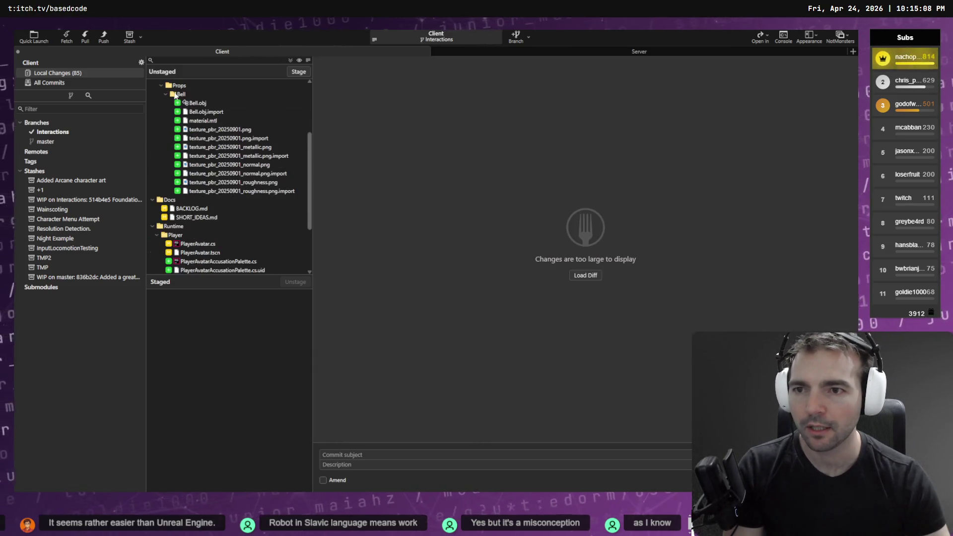
{"action": "scroll", "coordinate": [183, 114], "scroll_direction": "down", "scroll_amount": 3}
{"action": "left_click", "coordinate": [195, 166]}
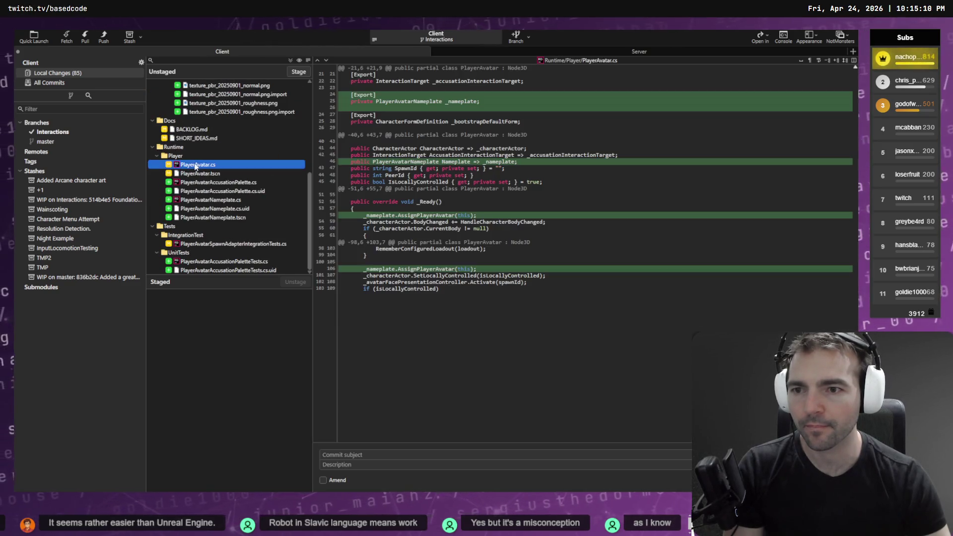
Step: Review the integration and palette test diffs, PlayerAvatar.cs, and PlayerAvatar.tscn
{"action": "left_click", "coordinate": [218, 244]}
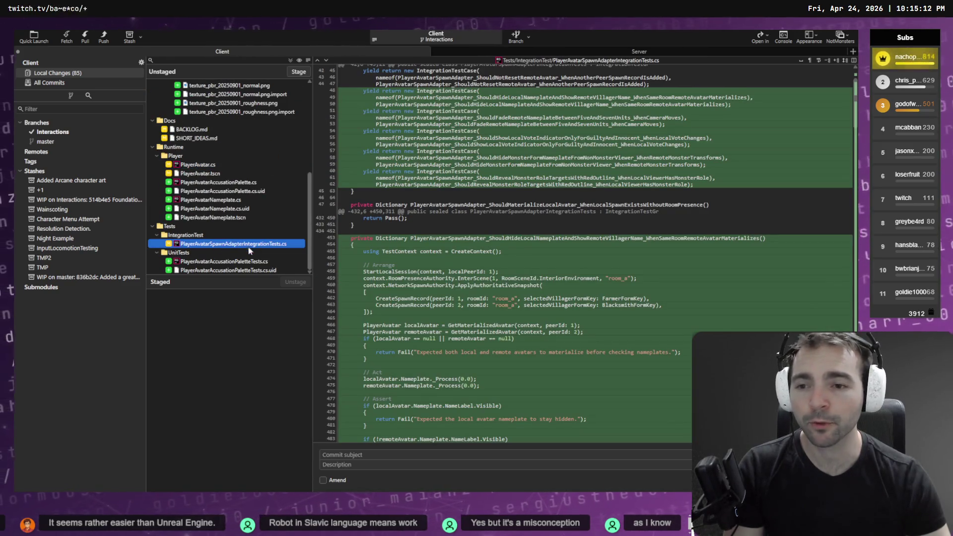
{"action": "left_click", "coordinate": [251, 261]}
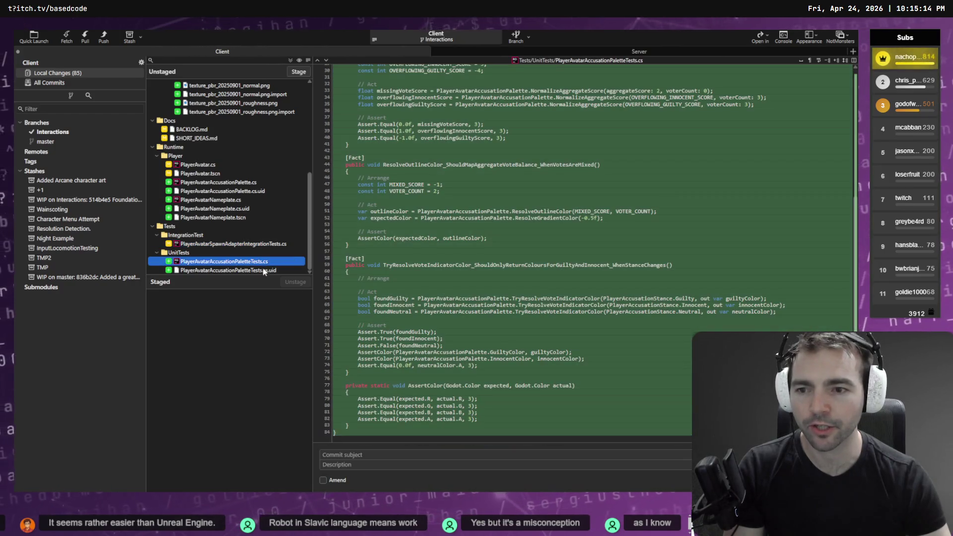
{"action": "left_click", "coordinate": [221, 245]}
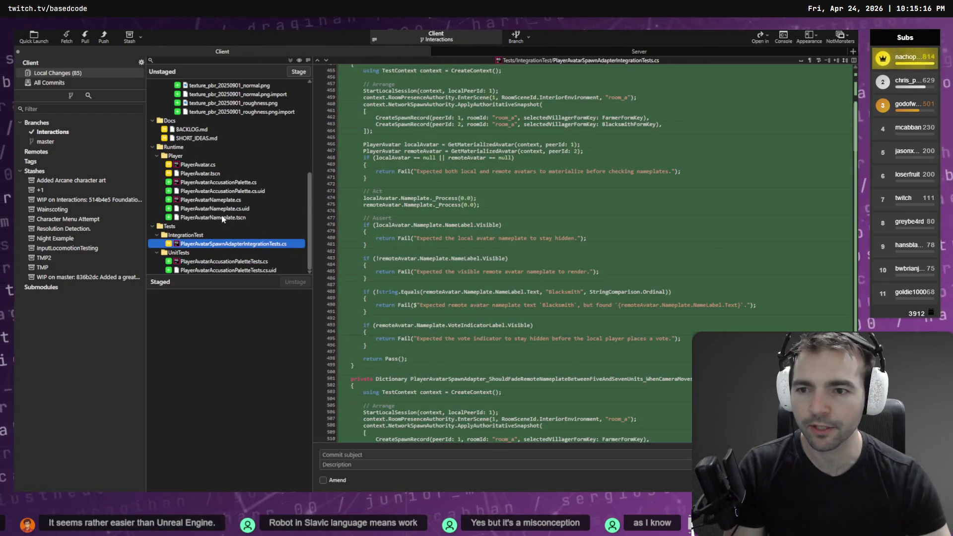
{"action": "left_click", "coordinate": [199, 166]}
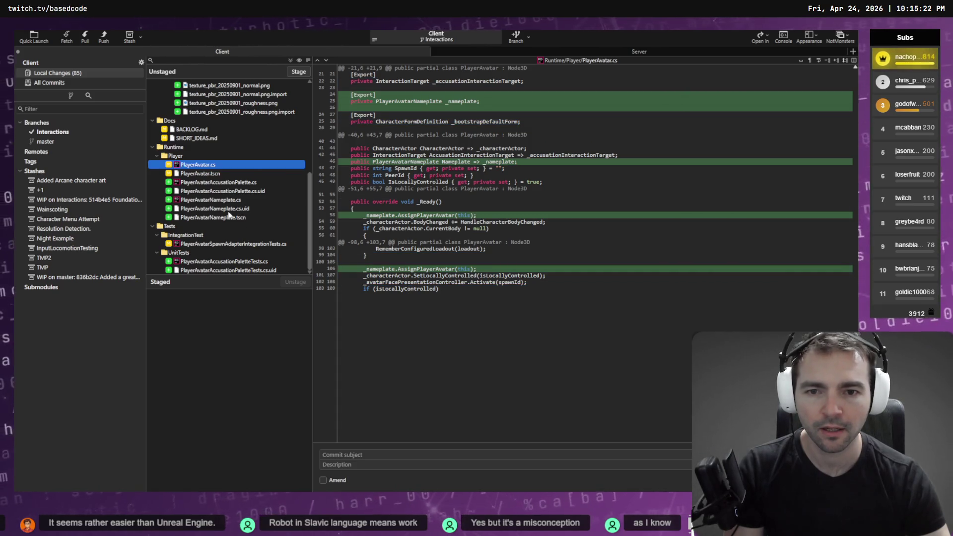
{"action": "left_click", "coordinate": [207, 174]}
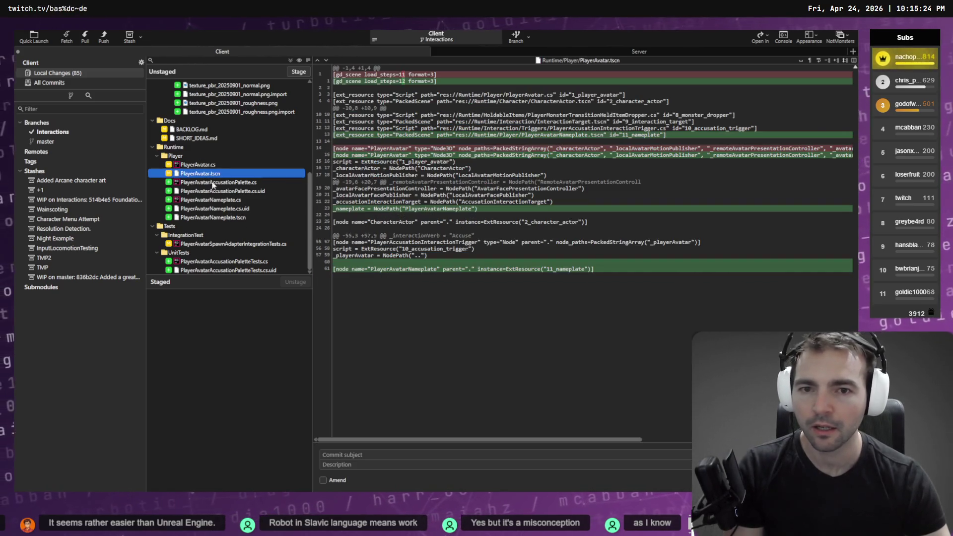
Step: Read the PlayerAvatarAccusationPalette.cs and PlayerAvatarNameplate.cs diffs, then return to Godot
{"action": "key", "text": "Down"}
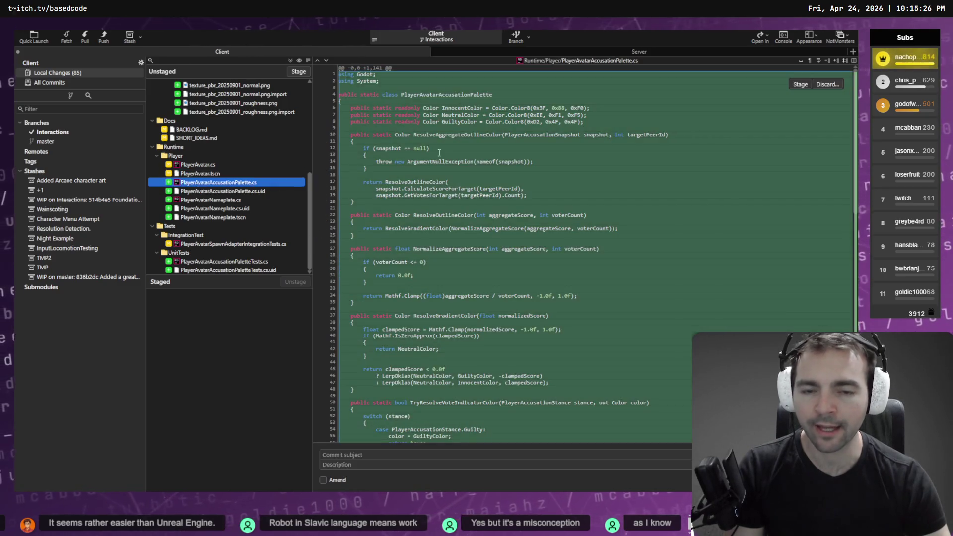
{"action": "scroll", "coordinate": [488, 290], "scroll_direction": "down", "scroll_amount": 20}
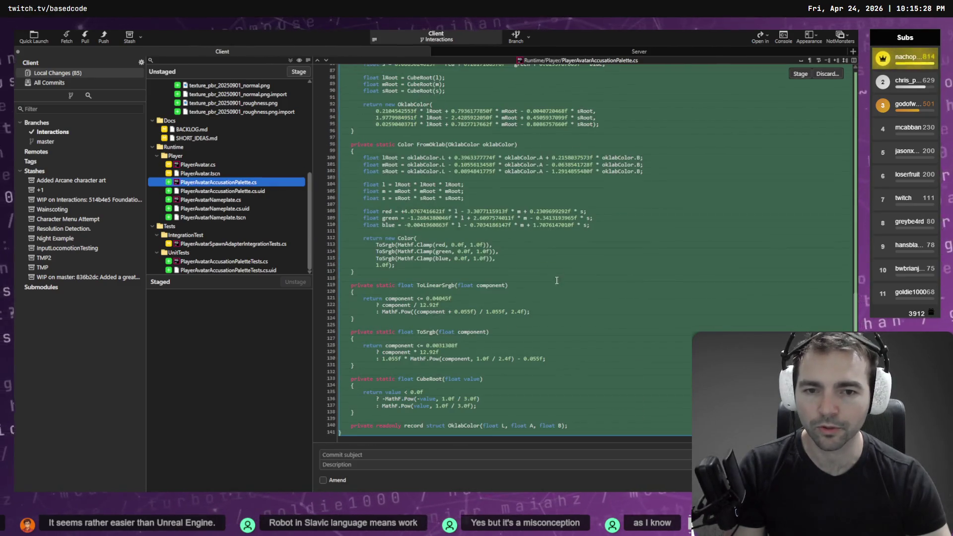
{"action": "left_click", "coordinate": [232, 201]}
{"action": "scroll", "coordinate": [546, 336], "scroll_direction": "down", "scroll_amount": 20}
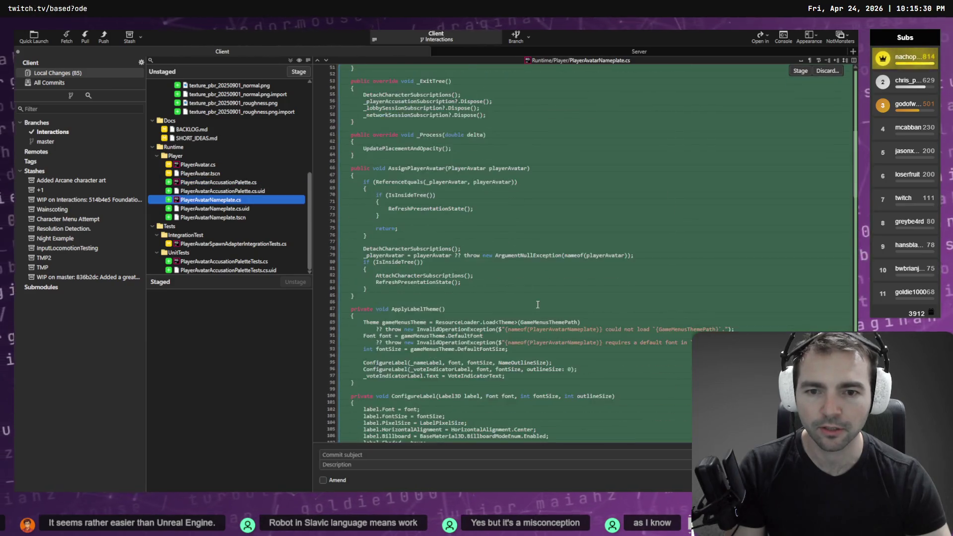
{"action": "scroll", "coordinate": [545, 336], "scroll_direction": "down", "scroll_amount": 20}
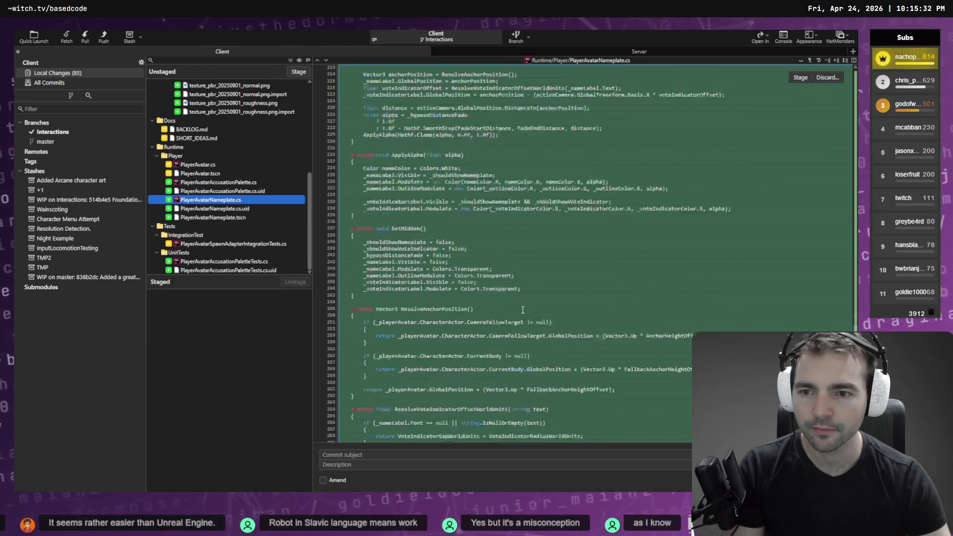
{"action": "scroll", "coordinate": [521, 304], "scroll_direction": "up", "scroll_amount": 20}
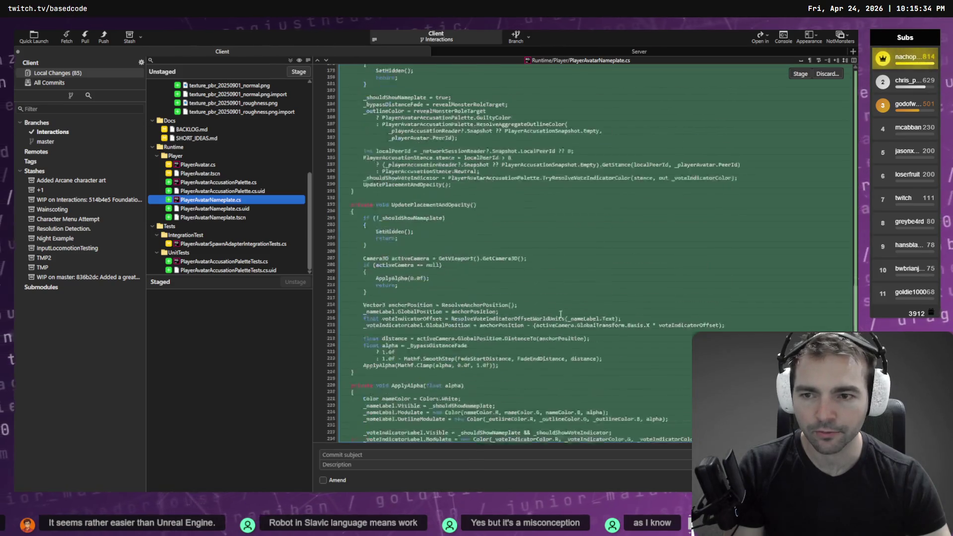
{"action": "scroll", "coordinate": [595, 348], "scroll_direction": "up", "scroll_amount": 9}
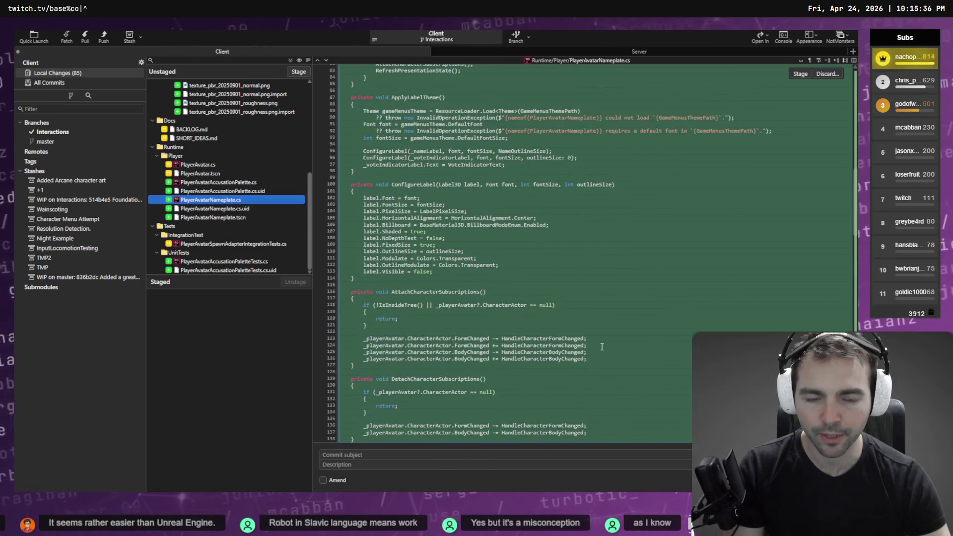
{"action": "scroll", "coordinate": [602, 346], "scroll_direction": "up", "scroll_amount": 1}
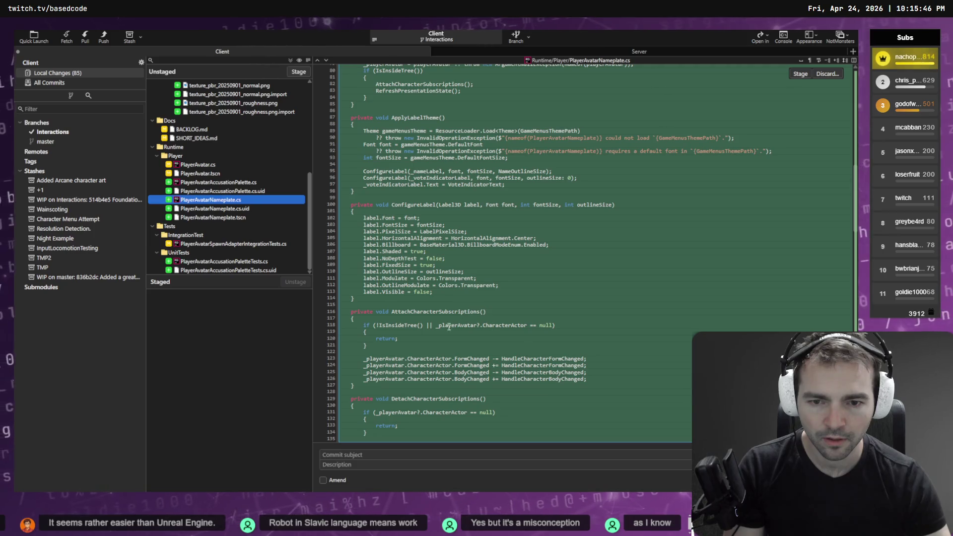
{"action": "scroll", "coordinate": [296, 191], "scroll_direction": "up", "scroll_amount": 6}
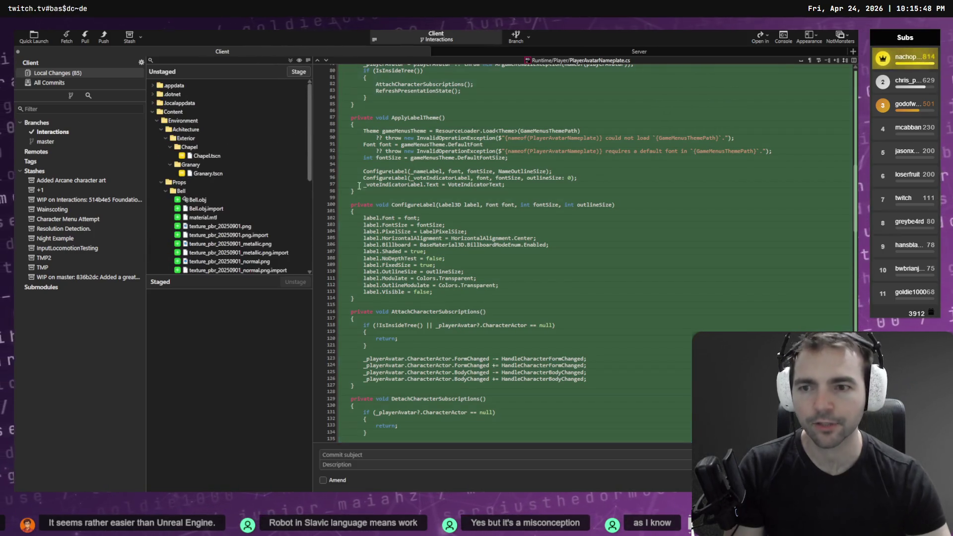
{"action": "key", "text": "alt+Tab"}
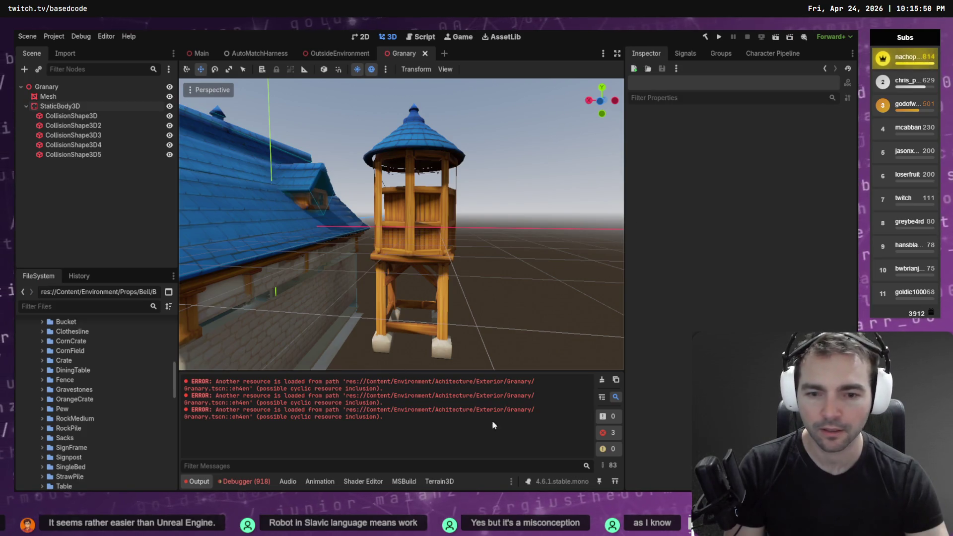
Step: Clear the output errors, run AutoMatchHarness with F6, then stop it with F8
{"action": "left_click", "coordinate": [602, 380]}
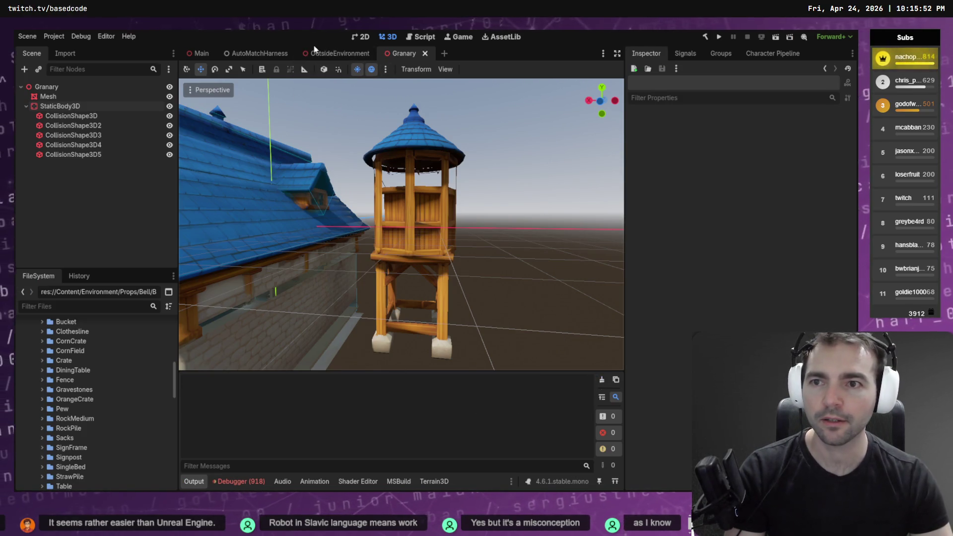
{"action": "left_click", "coordinate": [249, 55]}
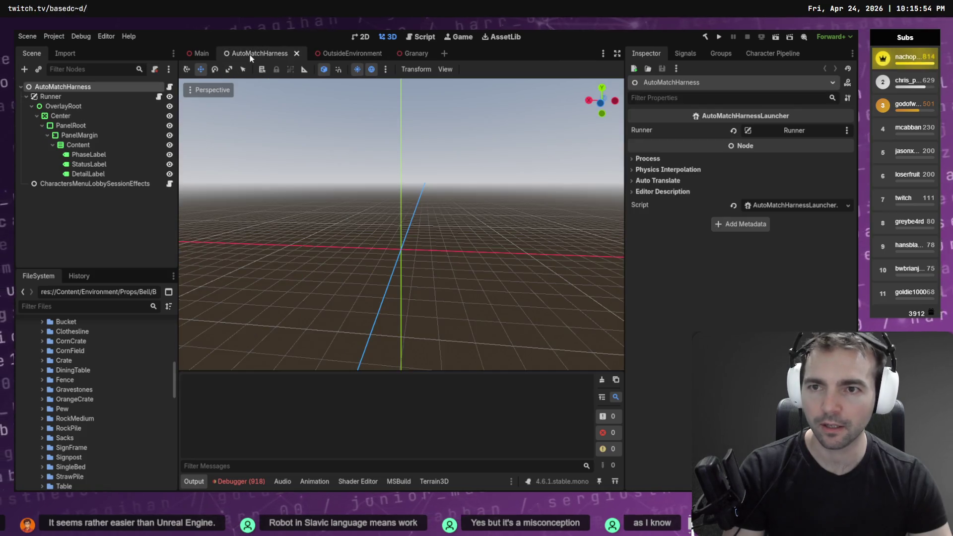
{"action": "key", "text": "F6"}
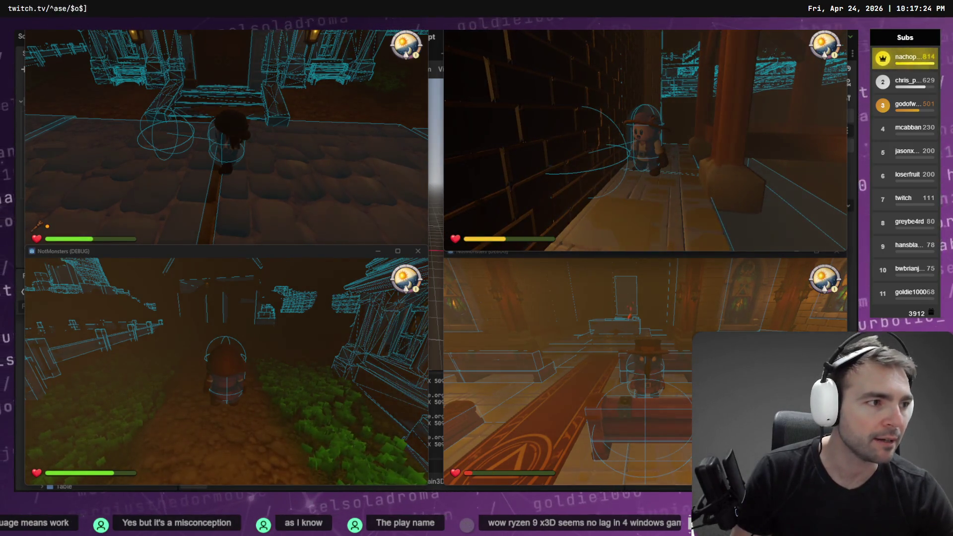
{"action": "key", "text": "F8"}
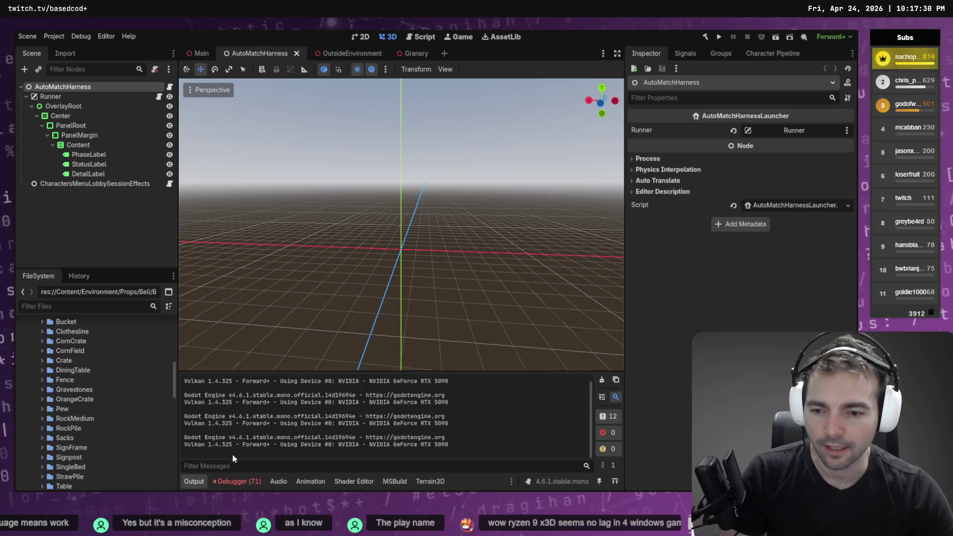
Step: Clear the Debugger's Errors list and return to the Codex terminal
{"action": "left_click", "coordinate": [237, 481]}
{"action": "left_click", "coordinate": [606, 386]}
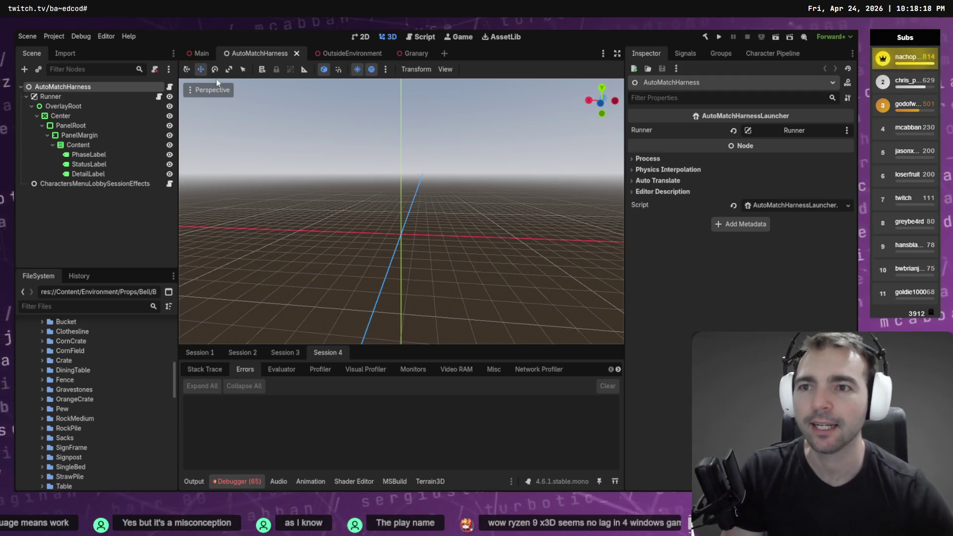
{"action": "key", "text": "alt+Tab"}
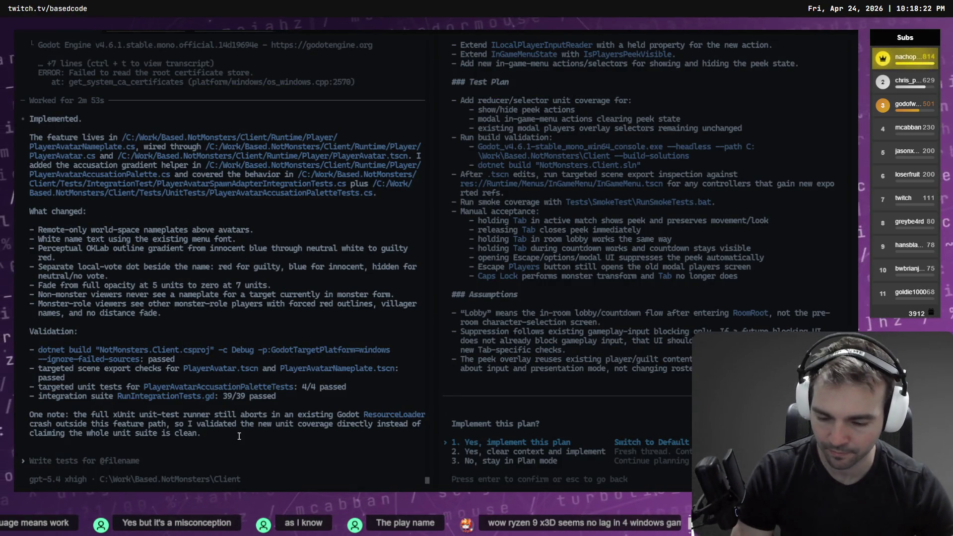
Step: Dictate and submit a request for nameplates to fade in beyond 5–7 units
{"action": "key", "text": "super+h"}
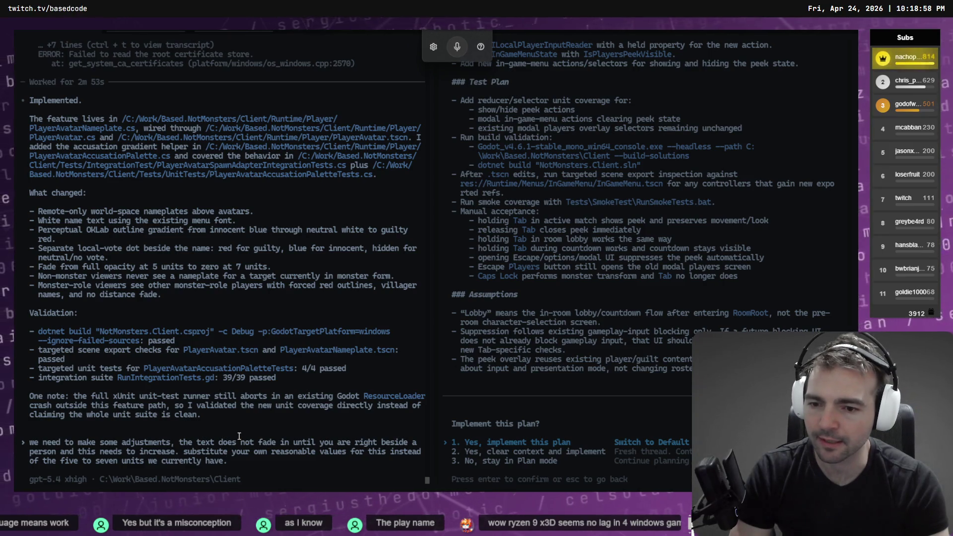
{"action": "key", "text": "Return"}
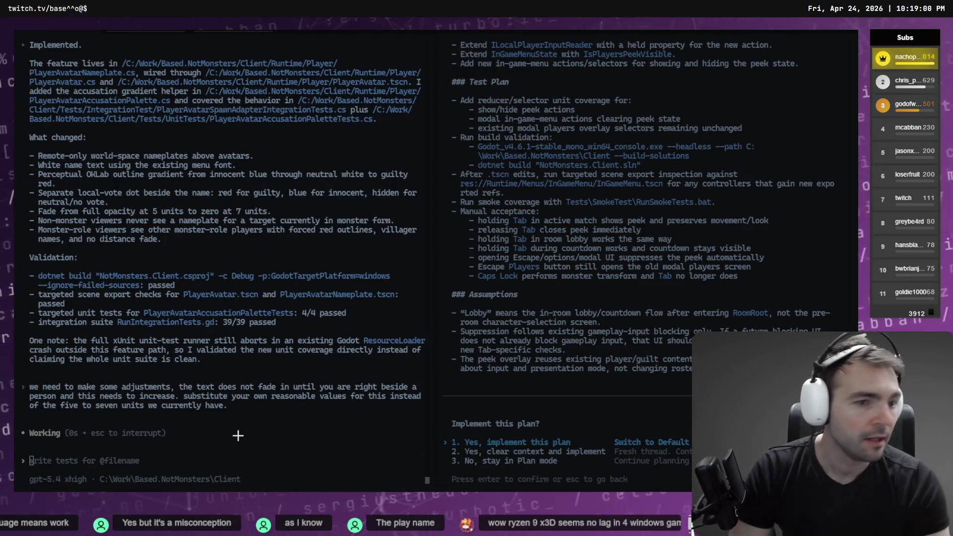
{"action": "key", "text": "alt+Tab"}
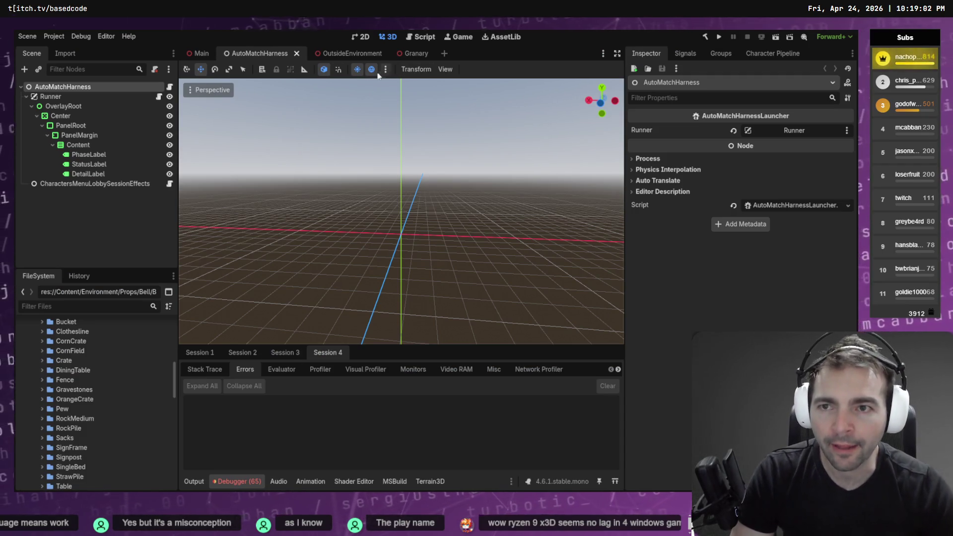
Step: Inspect the Granary building in the Granary and OutsideEnvironment scenes
{"action": "left_click", "coordinate": [410, 53]}
{"action": "key", "text": "f"}
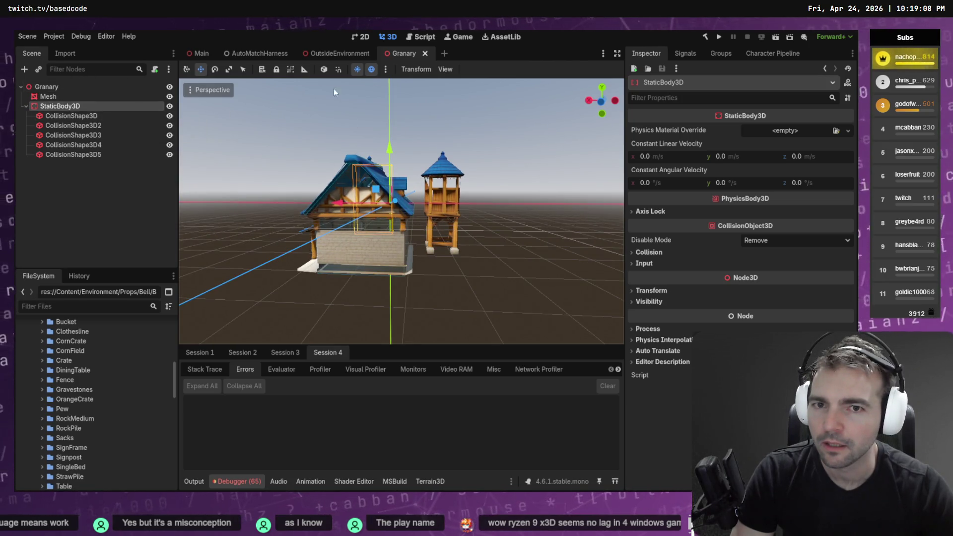
{"action": "left_click", "coordinate": [330, 53]}
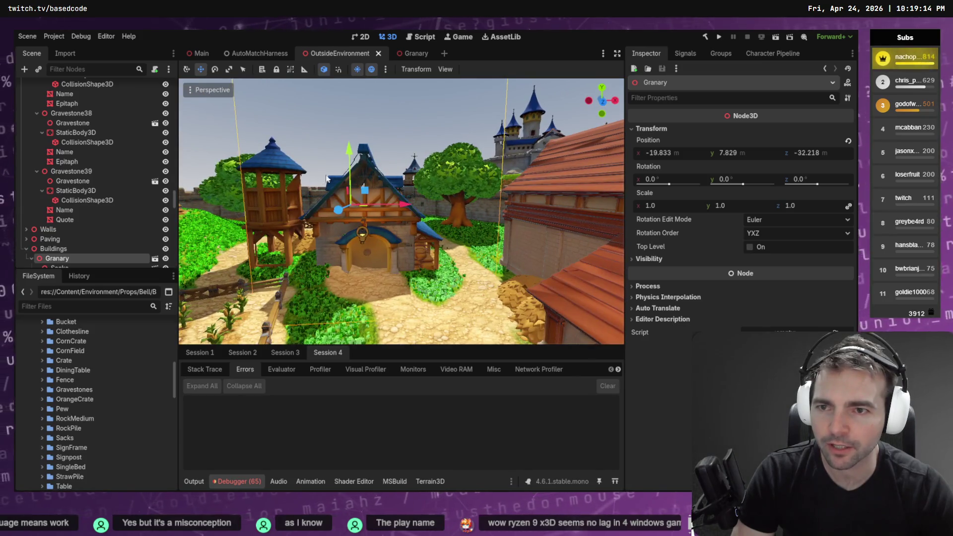
{"action": "mouse_move", "coordinate": [417, 57]}
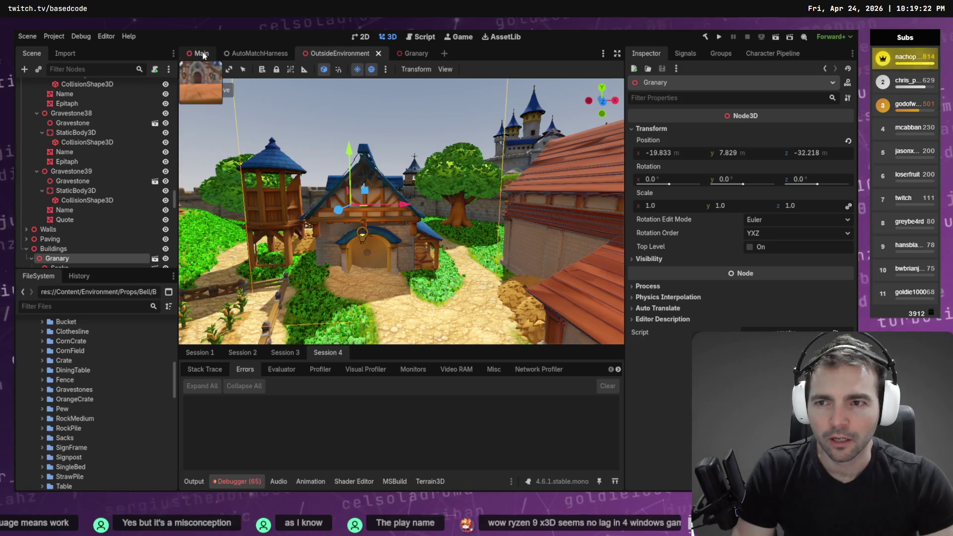
{"action": "scroll", "coordinate": [81, 225], "scroll_direction": "down", "scroll_amount": 5}
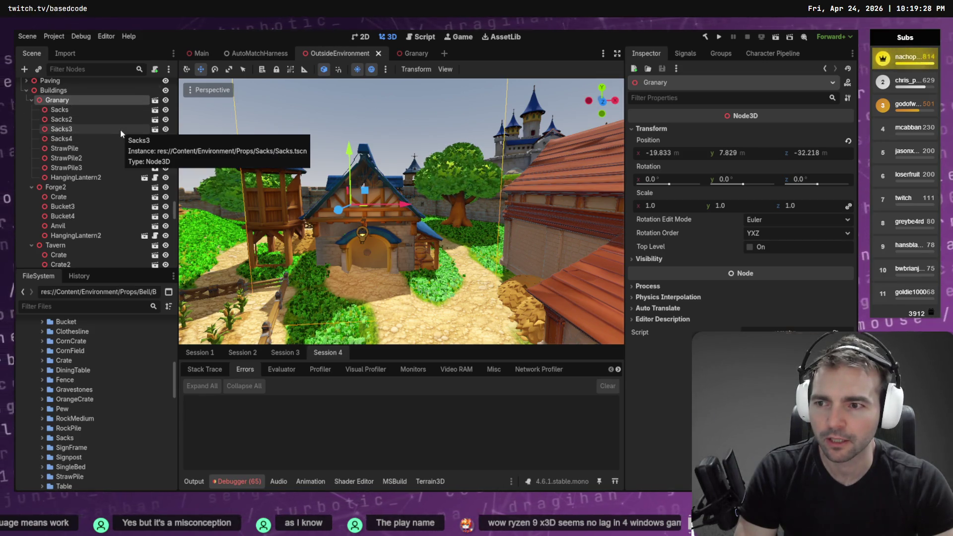
{"action": "key", "text": "f"}
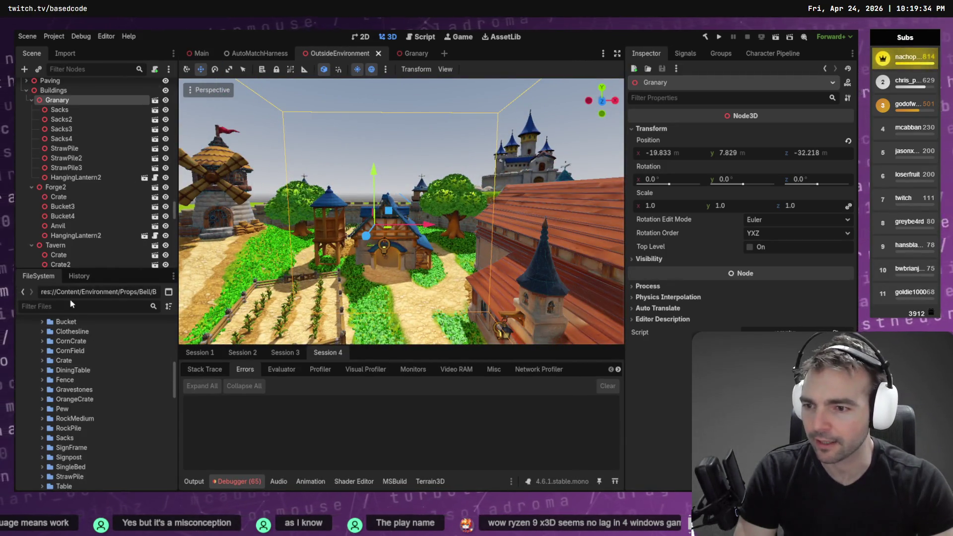
Step: Filter FileSystem for 'Layout' and open SpaceLayout.tscn
{"action": "left_click", "coordinate": [84, 306]}
{"action": "type", "text": "Layout"}
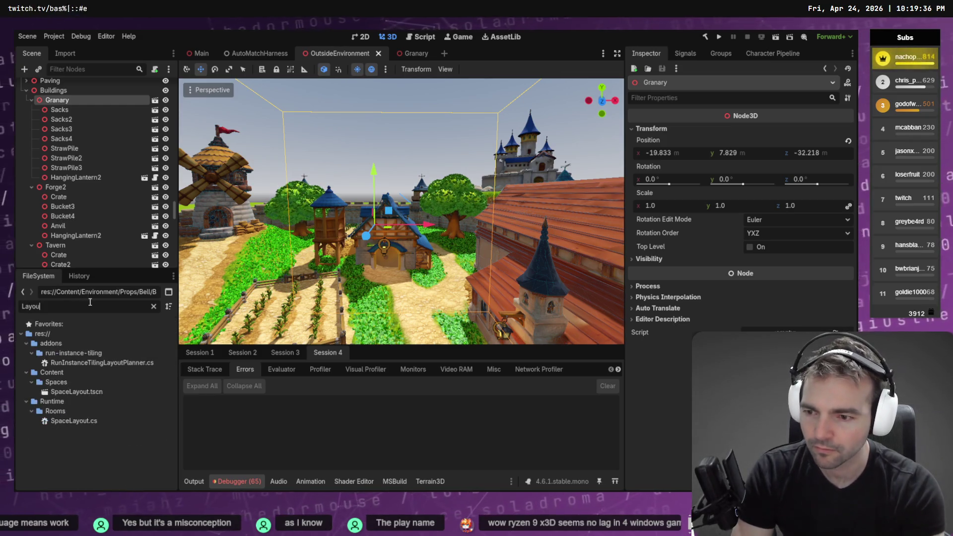
{"action": "left_click", "coordinate": [77, 392]}
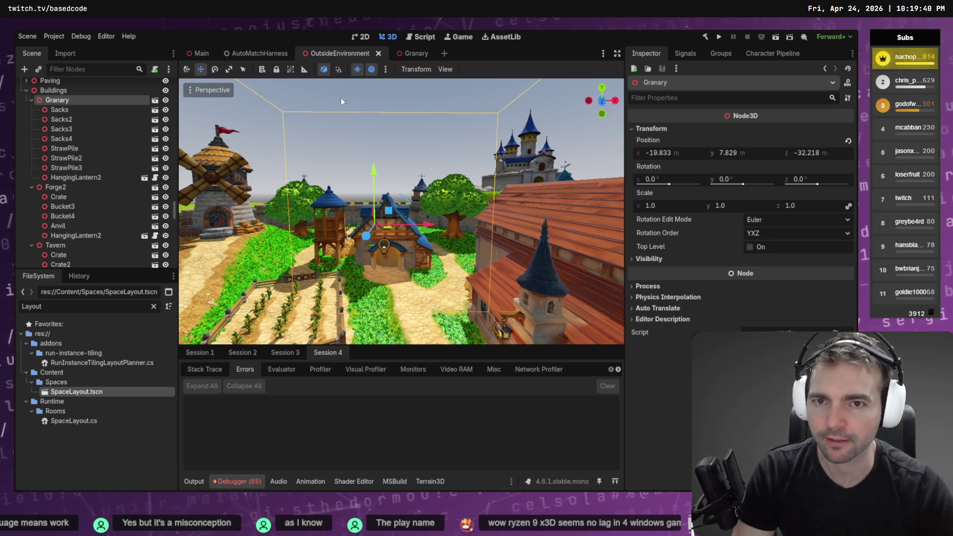
{"action": "double_click", "coordinate": [77, 392]}
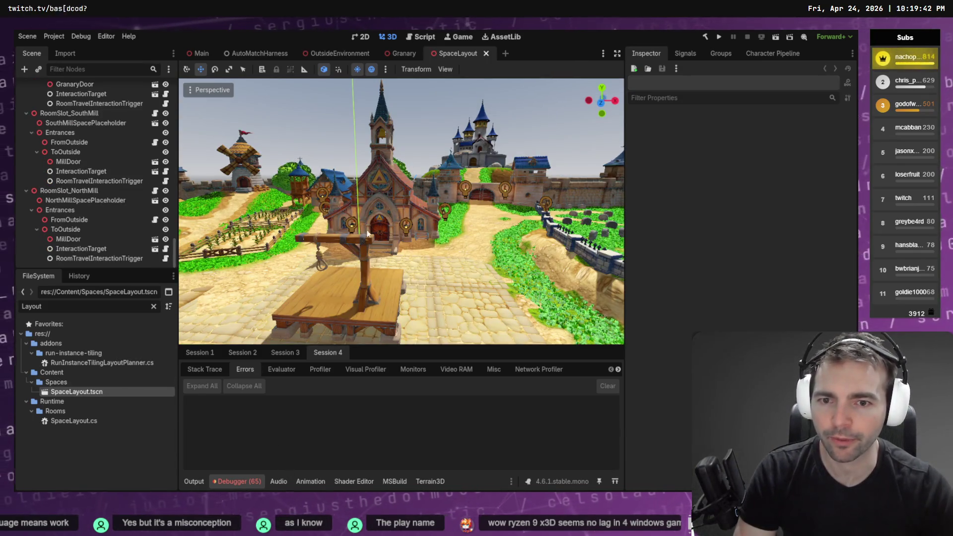
Step: Select GranaraySpacePlaceholder and open its GranaraySpace scene for editing
{"action": "scroll", "coordinate": [368, 236], "scroll_direction": "down", "scroll_amount": 10}
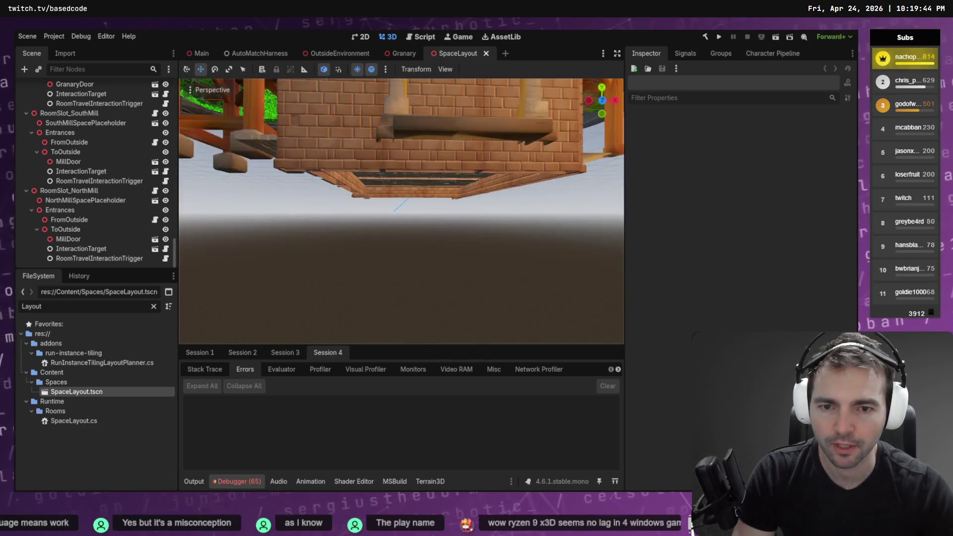
{"action": "scroll", "coordinate": [383, 137], "scroll_direction": "up", "scroll_amount": 5}
{"action": "left_click", "coordinate": [383, 137]}
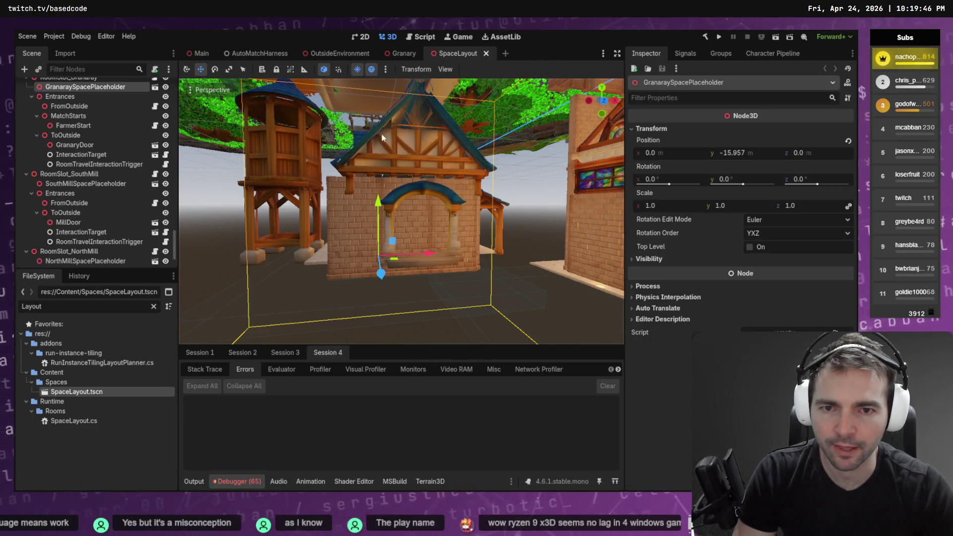
{"action": "scroll", "coordinate": [91, 110], "scroll_direction": "up", "scroll_amount": 3}
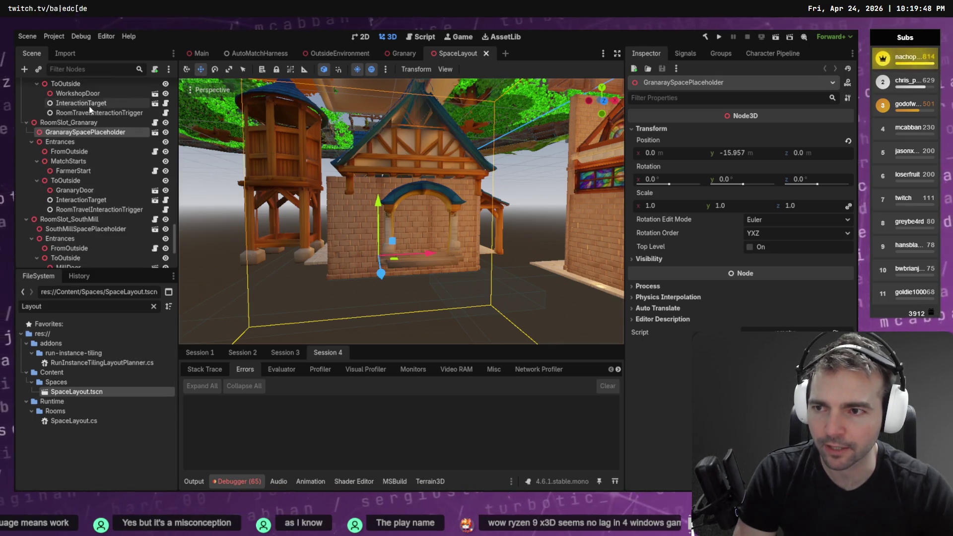
{"action": "left_click", "coordinate": [155, 132]}
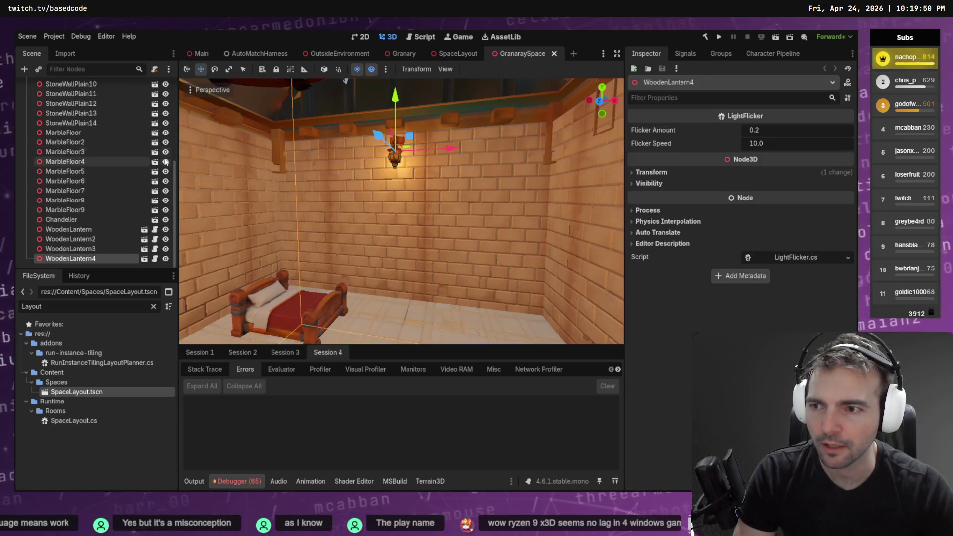
Step: Inspect the Reference node under PlaceholderArt by toggling its visibility
{"action": "scroll", "coordinate": [119, 207], "scroll_direction": "up", "scroll_amount": 5}
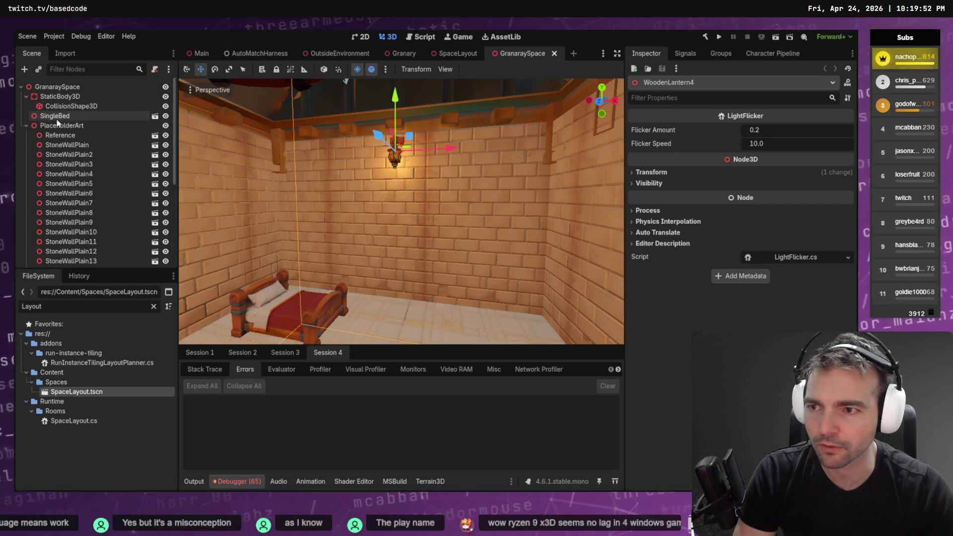
{"action": "left_click", "coordinate": [25, 127]}
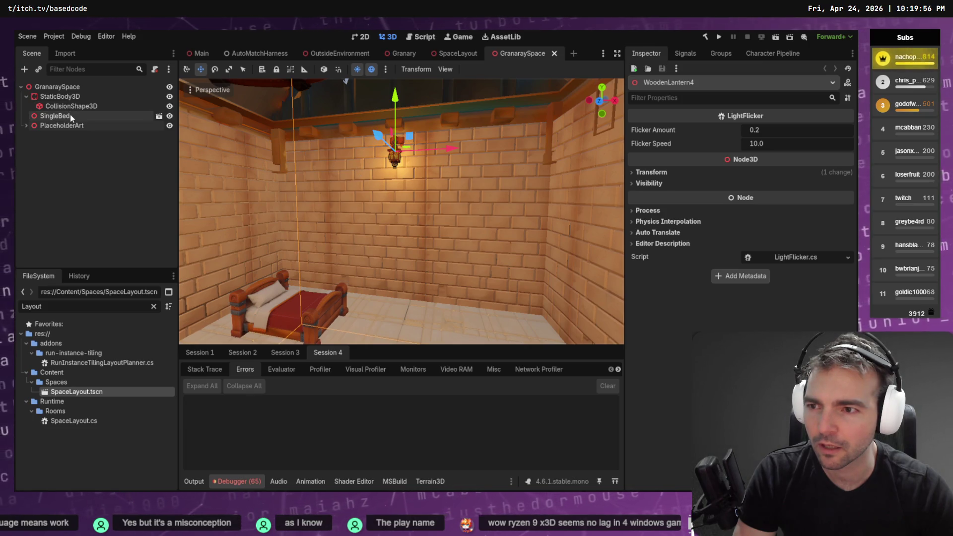
{"action": "left_click", "coordinate": [25, 125]}
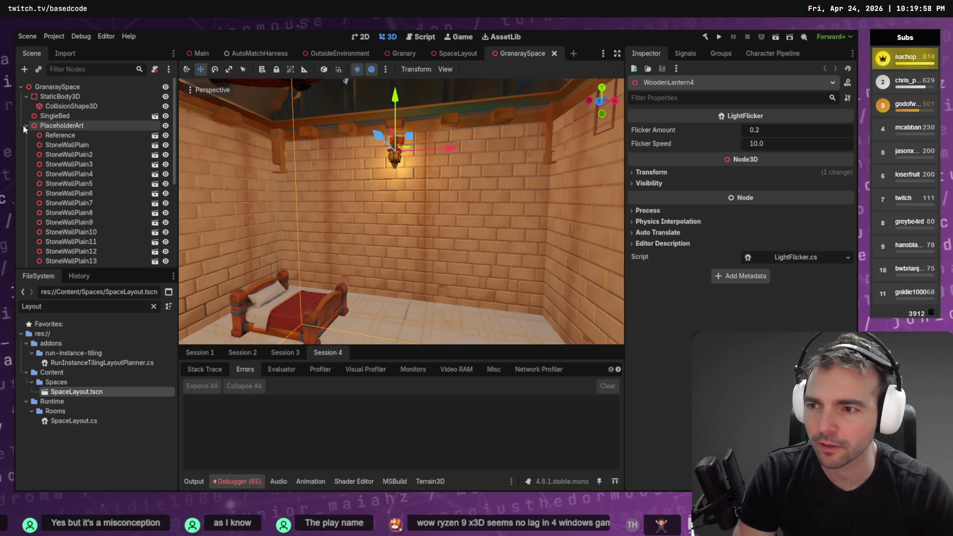
{"action": "left_click", "coordinate": [135, 134]}
{"action": "left_click", "coordinate": [166, 136]}
{"action": "left_click", "coordinate": [166, 135]}
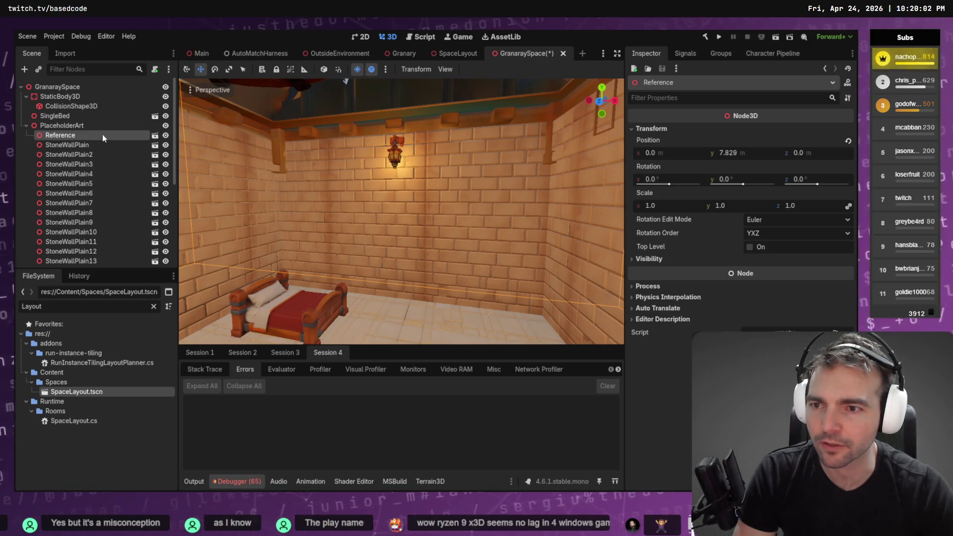
{"action": "left_click", "coordinate": [119, 131]}
{"action": "key", "text": "Escape"}
Step: Delete the Reference node and clear the FileSystem name filter
{"action": "left_click", "coordinate": [99, 126]}
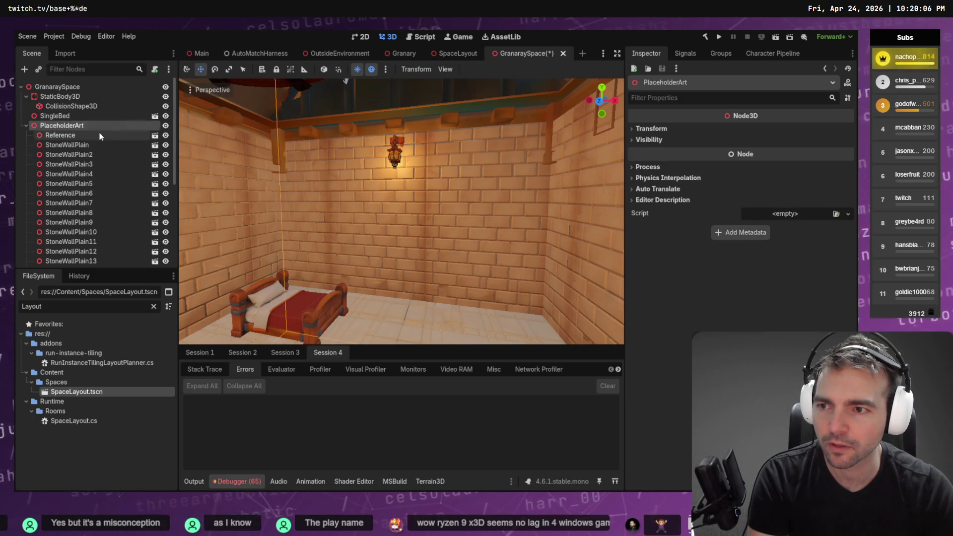
{"action": "left_click", "coordinate": [99, 135]}
{"action": "key", "text": "Delete"}
{"action": "left_click", "coordinate": [421, 263]}
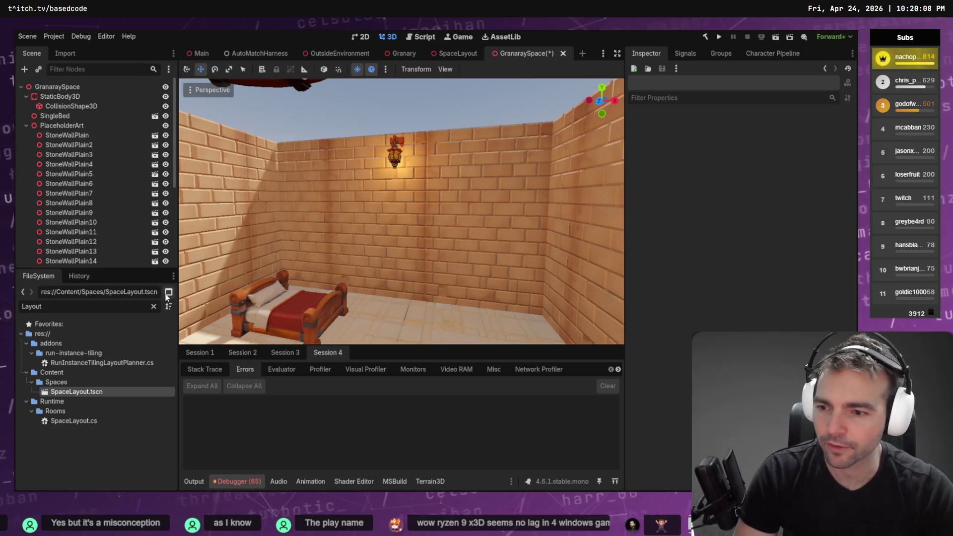
{"action": "left_click", "coordinate": [153, 306]}
Step: Collapse Props and expand Exterior > Granary to list Granary.fbx, Granary.tscn and textures
{"action": "scroll", "coordinate": [105, 428], "scroll_direction": "down", "scroll_amount": 5}
{"action": "scroll", "coordinate": [106, 428], "scroll_direction": "down", "scroll_amount": 10}
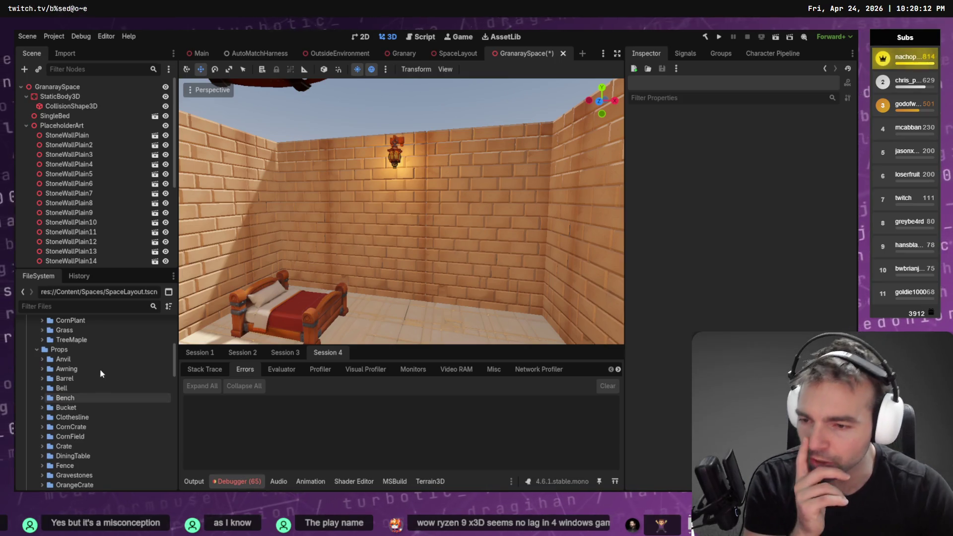
{"action": "scroll", "coordinate": [102, 370], "scroll_direction": "up", "scroll_amount": 3}
{"action": "scroll", "coordinate": [94, 368], "scroll_direction": "up", "scroll_amount": 3}
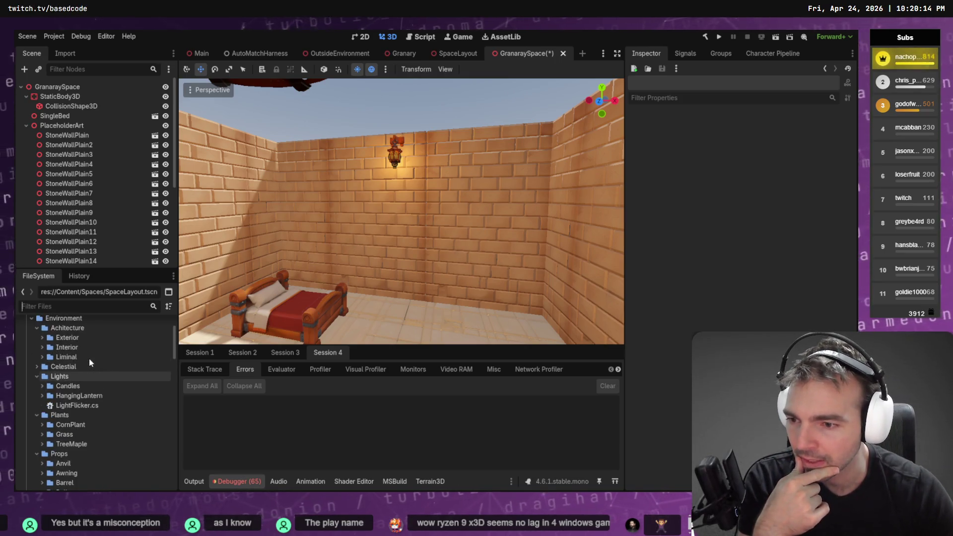
{"action": "scroll", "coordinate": [88, 359], "scroll_direction": "up", "scroll_amount": 3}
{"action": "scroll", "coordinate": [84, 365], "scroll_direction": "down", "scroll_amount": 8}
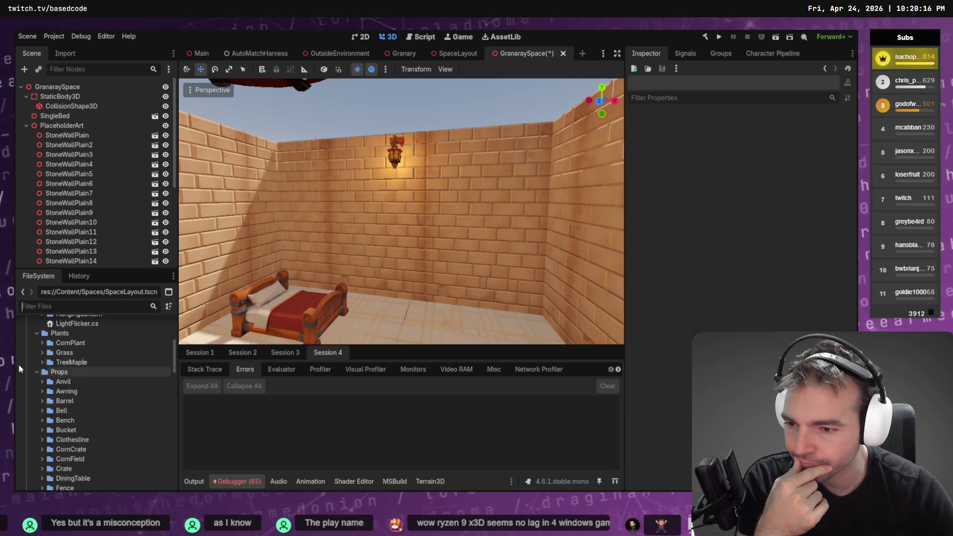
{"action": "left_click", "coordinate": [36, 372]}
{"action": "scroll", "coordinate": [55, 378], "scroll_direction": "down", "scroll_amount": 2}
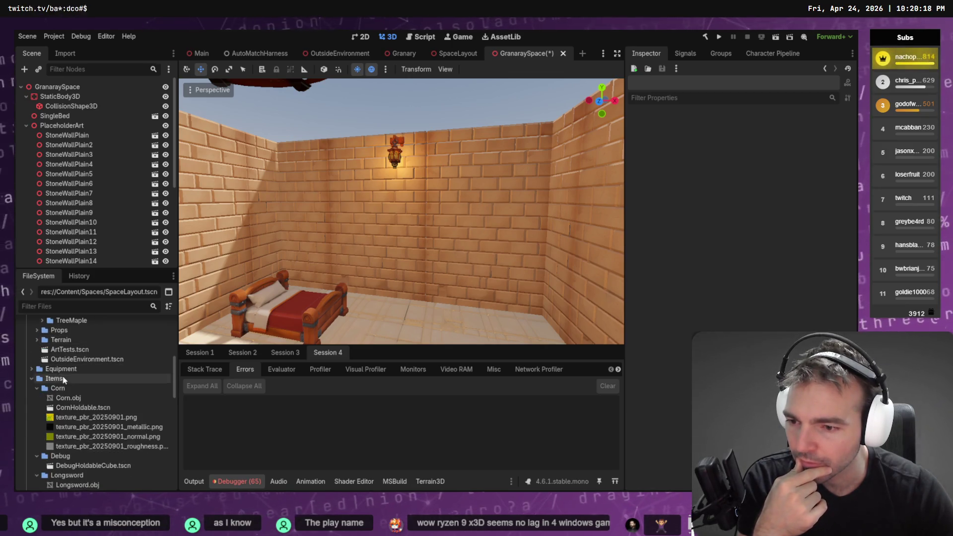
{"action": "scroll", "coordinate": [42, 365], "scroll_direction": "up", "scroll_amount": 10}
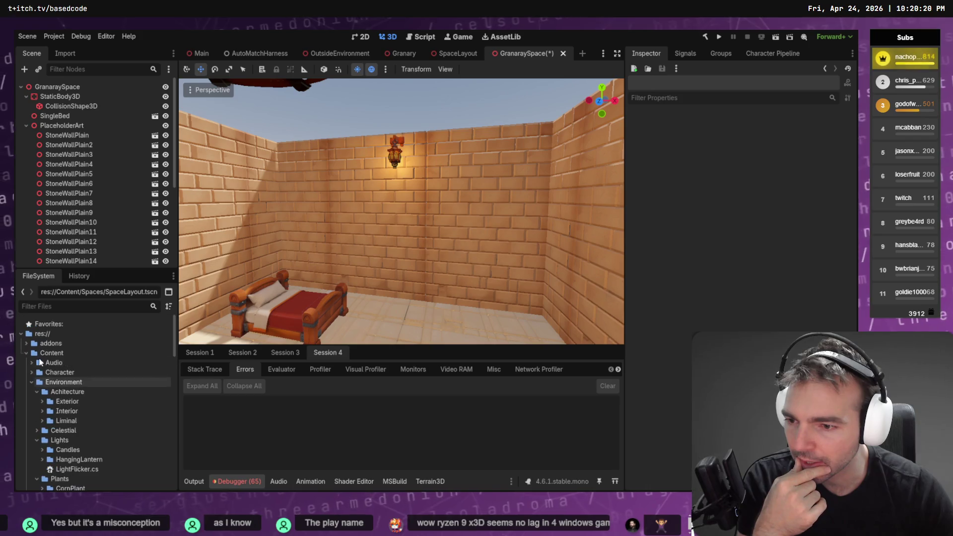
{"action": "left_click", "coordinate": [42, 402]}
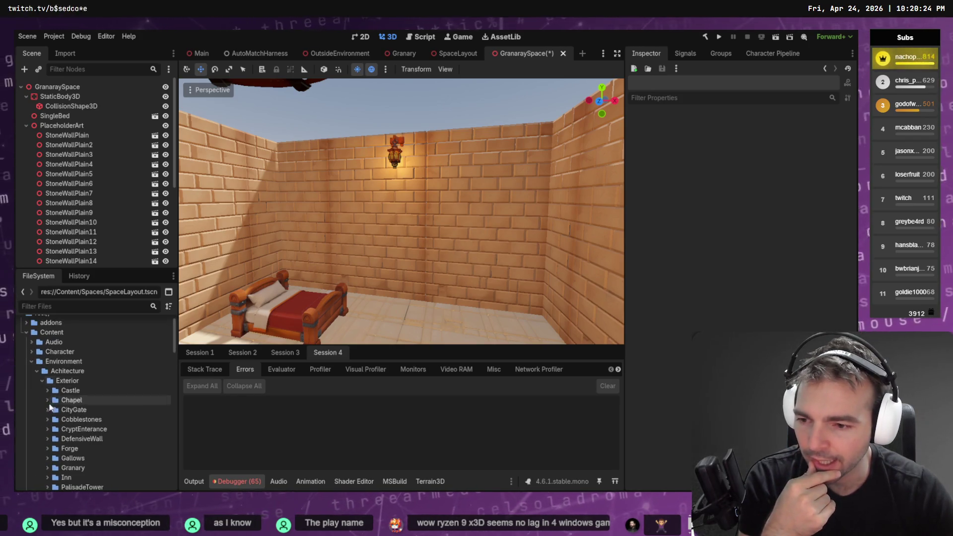
{"action": "scroll", "coordinate": [48, 407], "scroll_direction": "down", "scroll_amount": 2}
{"action": "left_click", "coordinate": [51, 426]}
{"action": "scroll", "coordinate": [59, 376], "scroll_direction": "down", "scroll_amount": 2}
{"action": "left_click", "coordinate": [49, 387]}
{"action": "scroll", "coordinate": [75, 392], "scroll_direction": "down", "scroll_amount": 2}
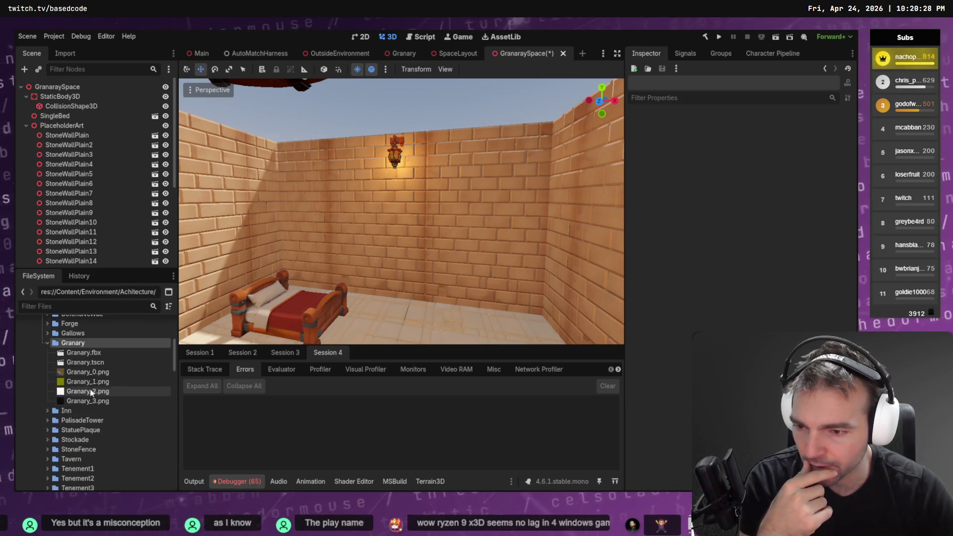
{"action": "scroll", "coordinate": [454, 227], "scroll_direction": "down", "scroll_amount": 5}
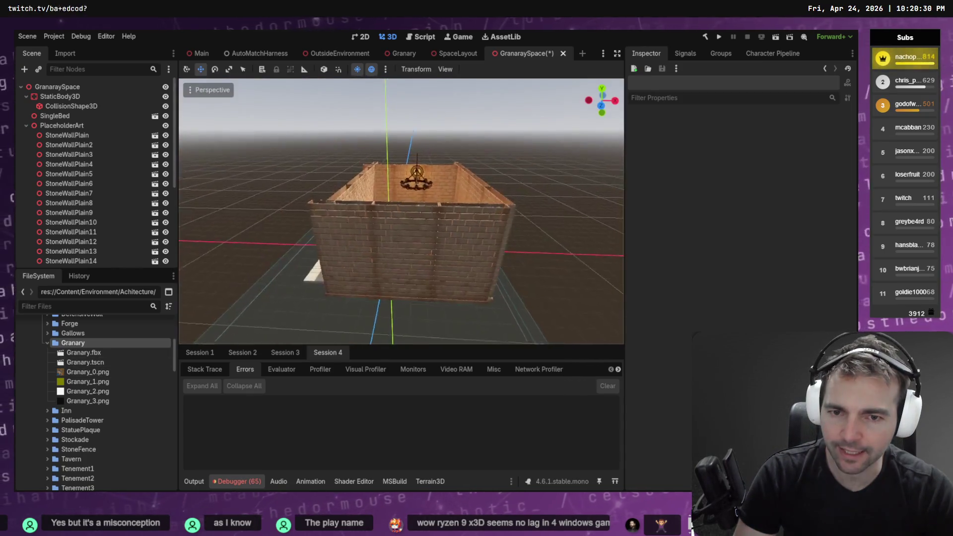
Step: Drop Granary.fbx into the GranarySpace scene and frame it in the viewport
{"action": "mouse_move", "coordinate": [84, 353]}
{"action": "left_mouse_down"}
{"action": "mouse_move", "coordinate": [364, 246]}
{"action": "mouse_move", "coordinate": [346, 207]}
{"action": "mouse_move", "coordinate": [366, 218]}
{"action": "mouse_move", "coordinate": [386, 262]}
{"action": "left_mouse_up"}
{"action": "key", "text": "f"}
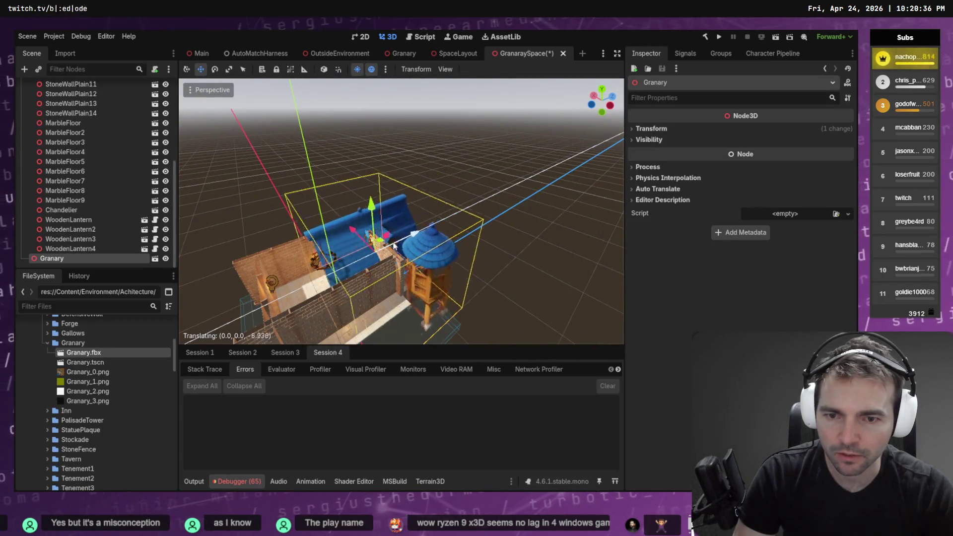
{"action": "left_click_drag", "start_coordinate": [399, 255], "coordinate": [308, 233]}
{"action": "scroll", "coordinate": [397, 199], "scroll_direction": "down", "scroll_amount": 4}
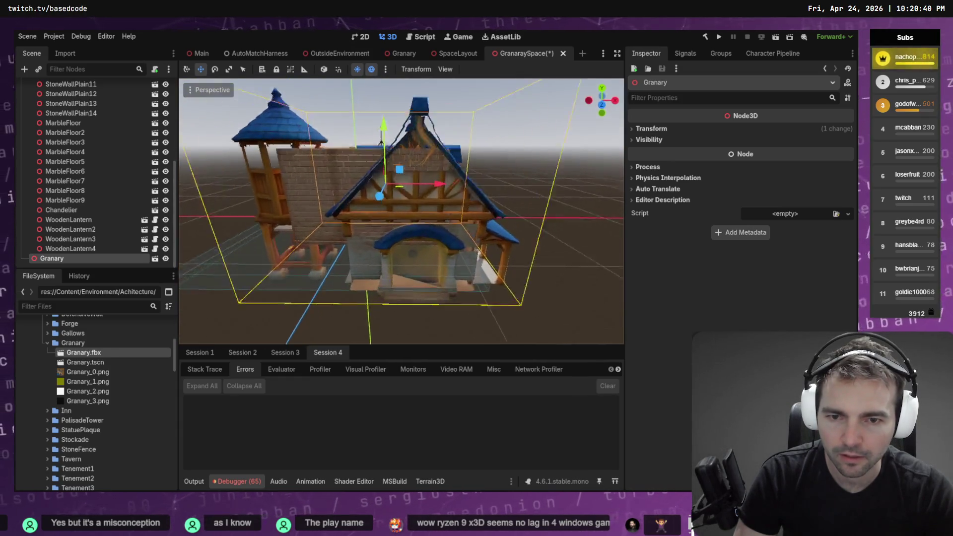
Step: Raise the Granary about 3.8 units and shift it about 3.4 units left along X
{"action": "mouse_move", "coordinate": [377, 105]}
{"action": "left_mouse_down"}
{"action": "mouse_move", "coordinate": [392, 40]}
{"action": "mouse_move", "coordinate": [397, 48]}
{"action": "left_mouse_up"}
{"action": "left_click_drag", "start_coordinate": [432, 111], "coordinate": [384, 117]}
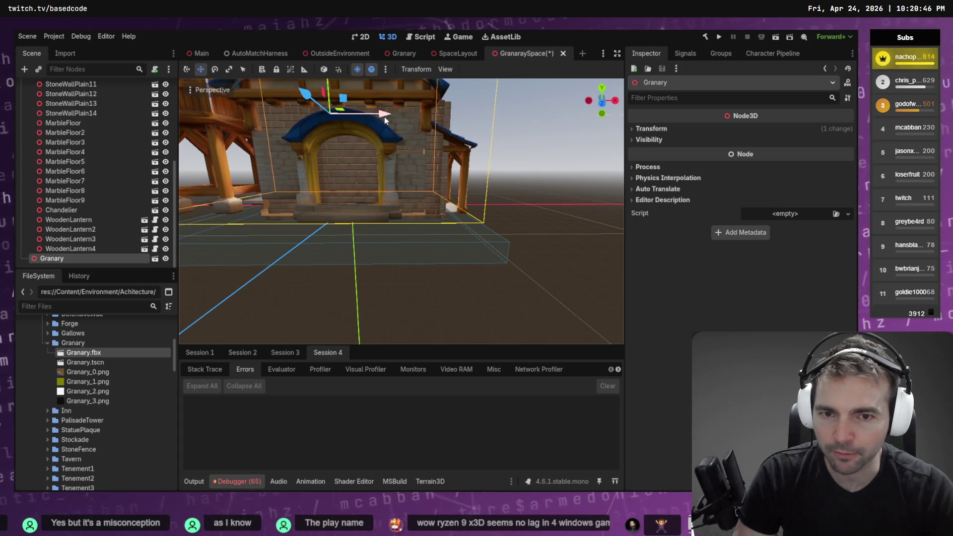
{"action": "scroll", "coordinate": [385, 117], "scroll_direction": "down", "scroll_amount": 5}
{"action": "scroll", "coordinate": [402, 211], "scroll_direction": "up", "scroll_amount": 5}
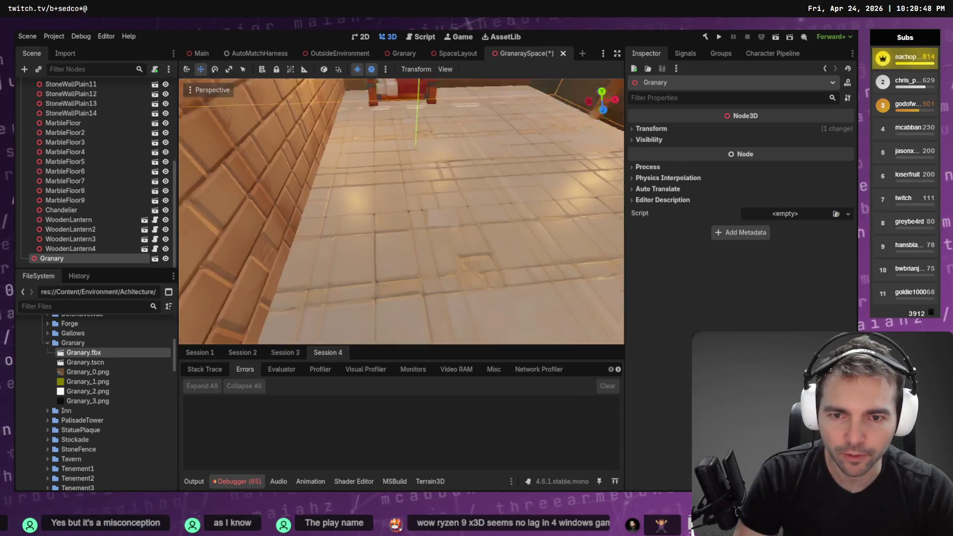
{"action": "mouse_move", "coordinate": [402, 211]}
{"action": "left_mouse_down"}
{"action": "mouse_move", "coordinate": [367, 218]}
{"action": "mouse_move", "coordinate": [373, 234]}
{"action": "mouse_move", "coordinate": [379, 126]}
{"action": "left_mouse_up"}
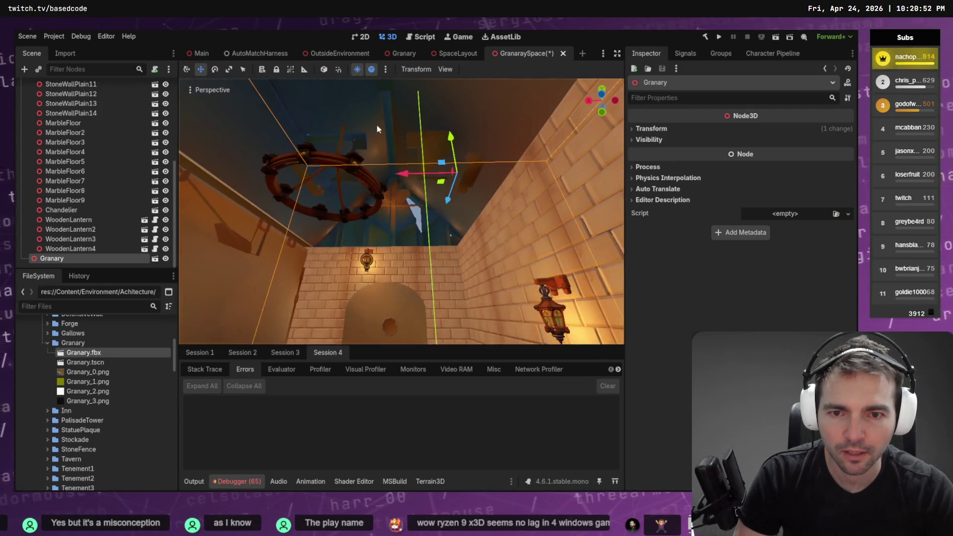
{"action": "left_click_drag", "start_coordinate": [400, 175], "coordinate": [371, 175]}
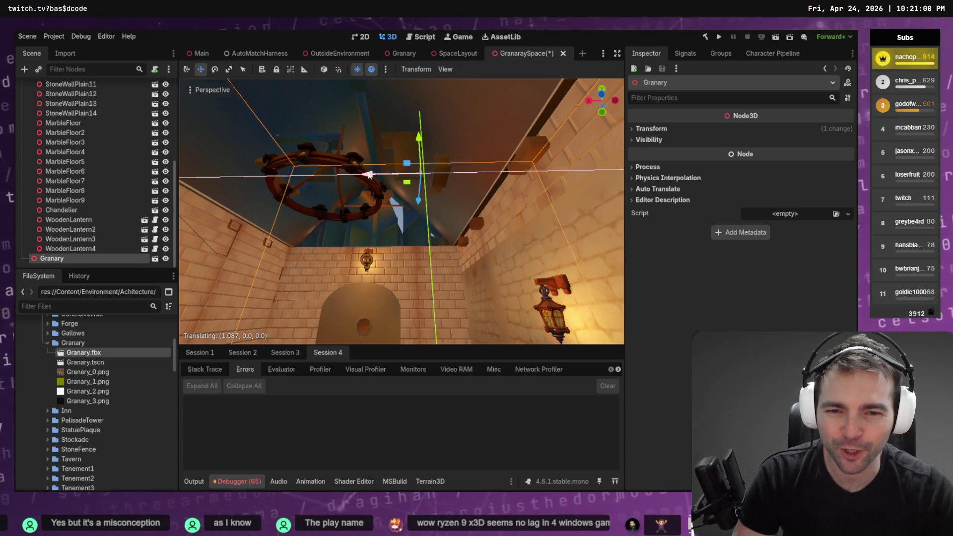
{"action": "mouse_move", "coordinate": [401, 211]}
{"action": "left_mouse_down"}
{"action": "mouse_move", "coordinate": [343, 211]}
{"action": "mouse_move", "coordinate": [459, 212]}
{"action": "mouse_move", "coordinate": [448, 189]}
{"action": "mouse_move", "coordinate": [519, 169]}
{"action": "mouse_move", "coordinate": [408, 184]}
{"action": "left_mouse_up"}
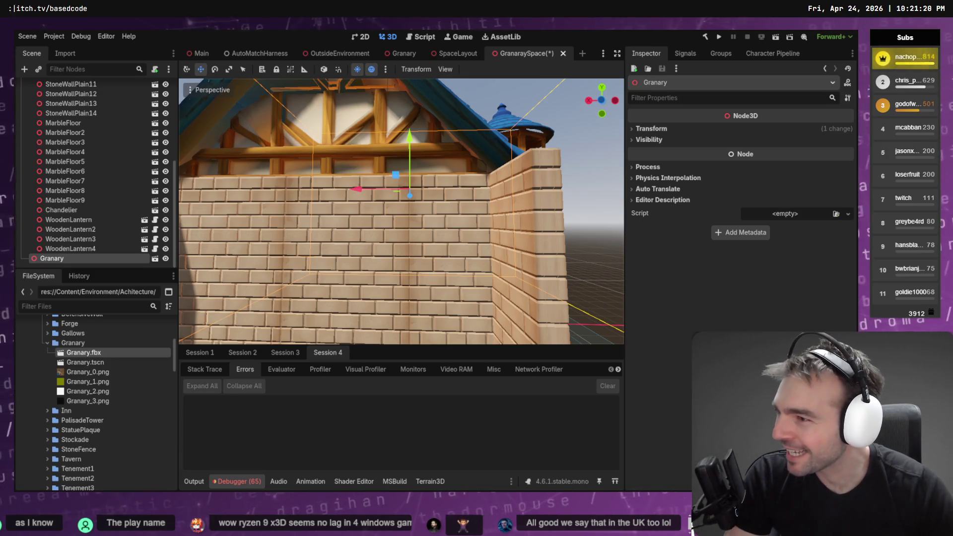
Step: Nudge the Granary about 0.22 units along Z and check the fit from inside
{"action": "key", "text": "f"}
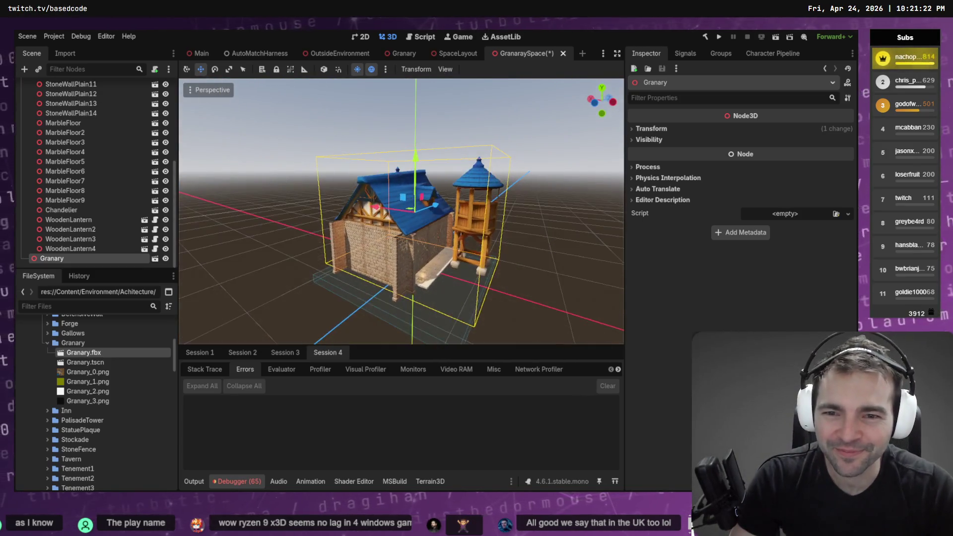
{"action": "key", "text": "g"}
{"action": "key", "text": "Escape"}
{"action": "left_click_drag", "start_coordinate": [433, 203], "coordinate": [432, 203]}
{"action": "scroll", "coordinate": [395, 211], "scroll_direction": "down", "scroll_amount": 10}
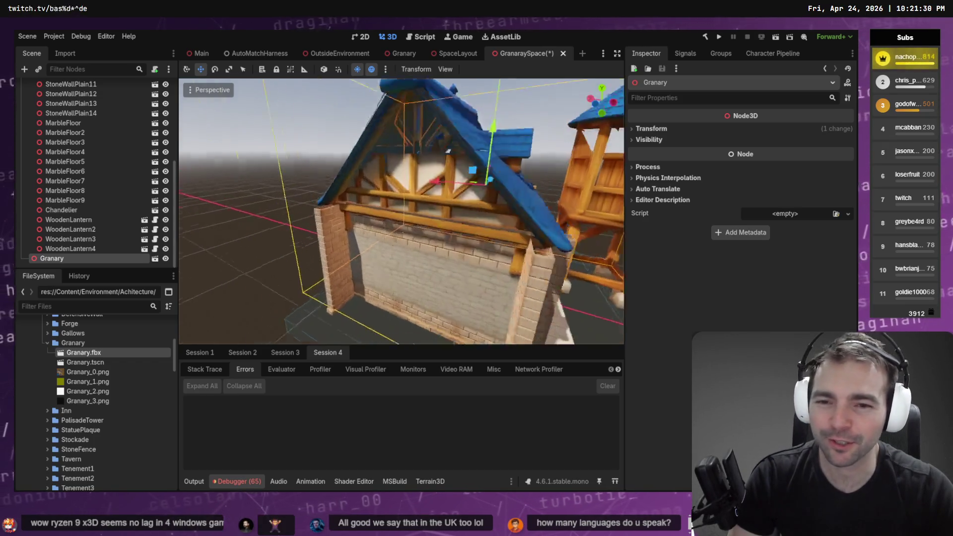
{"action": "key", "text": "w"}
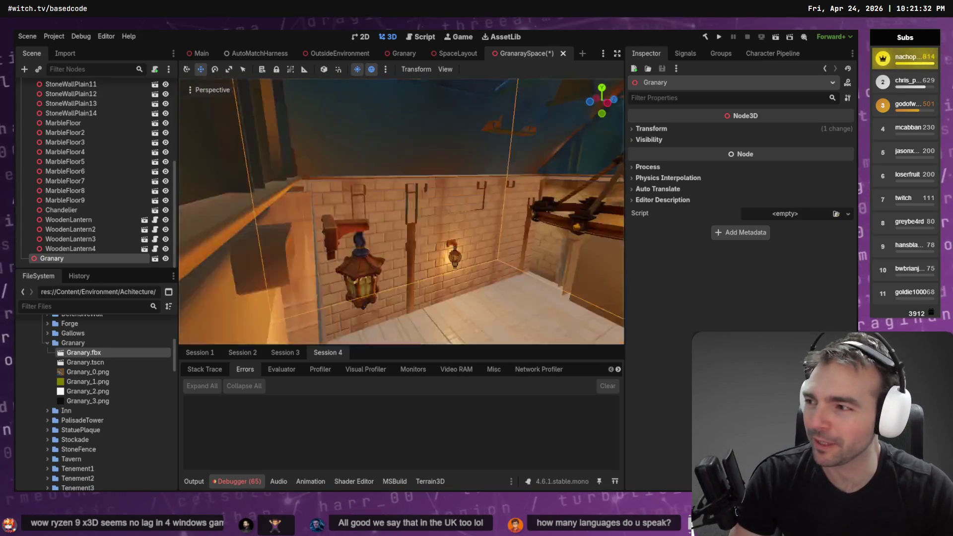
{"action": "key", "text": "s"}
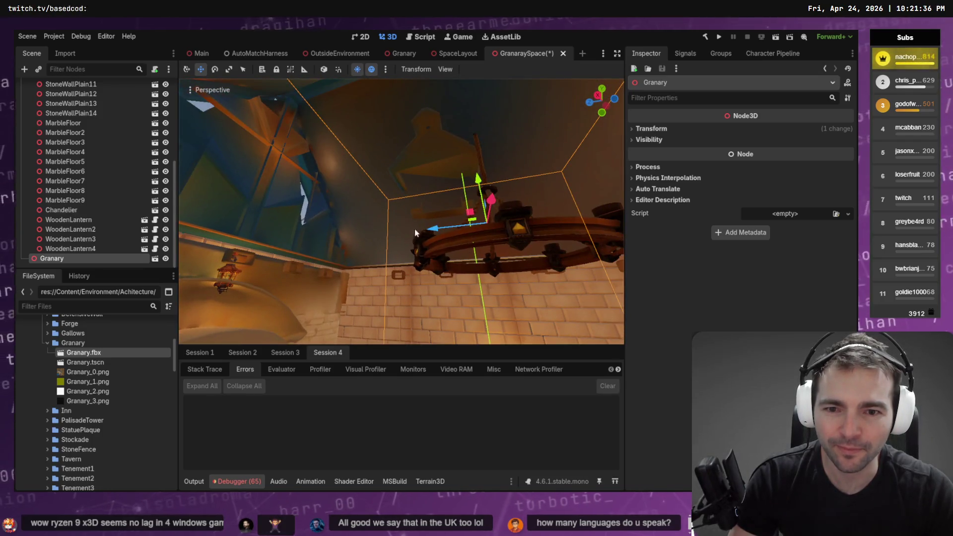
{"action": "left_click_drag", "start_coordinate": [442, 232], "coordinate": [436, 227]}
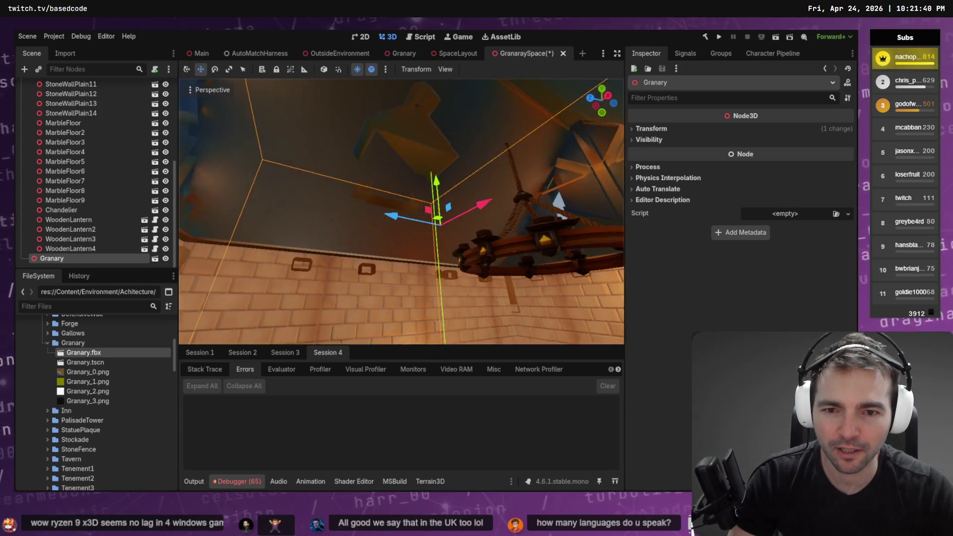
{"action": "key", "text": "f"}
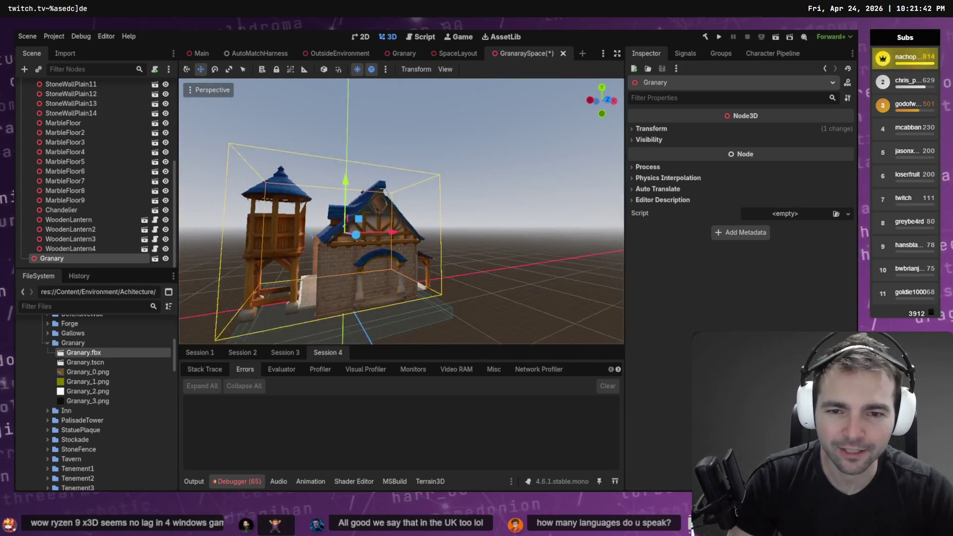
Step: Save the GranarySpace scene, deselect the Granary, and select the Granary folder
{"action": "key", "text": "ctrl+s"}
{"action": "left_click", "coordinate": [515, 182]}
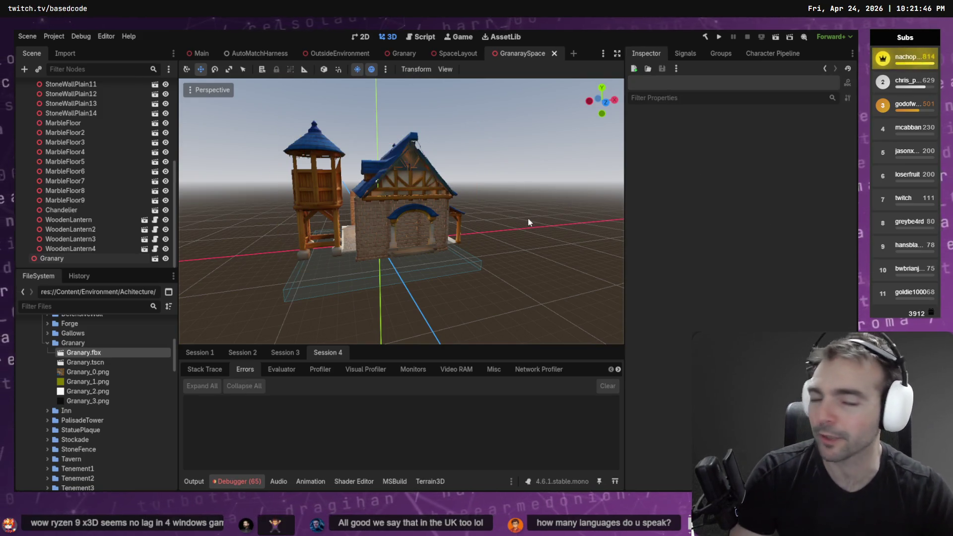
{"action": "left_click_drag", "start_coordinate": [528, 222], "coordinate": [431, 107]}
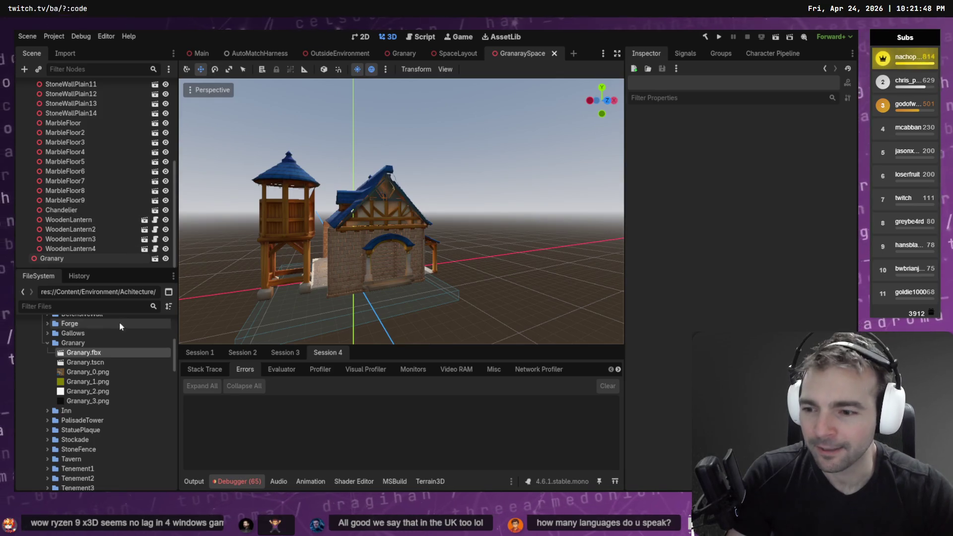
{"action": "left_click", "coordinate": [73, 342]}
{"action": "scroll", "coordinate": [496, 219], "scroll_direction": "down", "scroll_amount": 3}
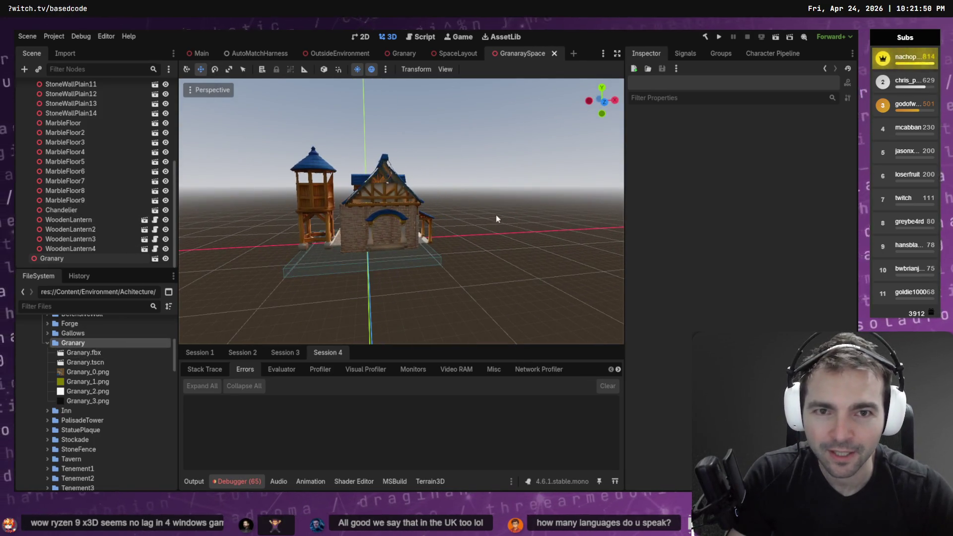
Step: Save the scene and check the Codex terminal before returning to Godot
{"action": "key", "text": "ctrl+s"}
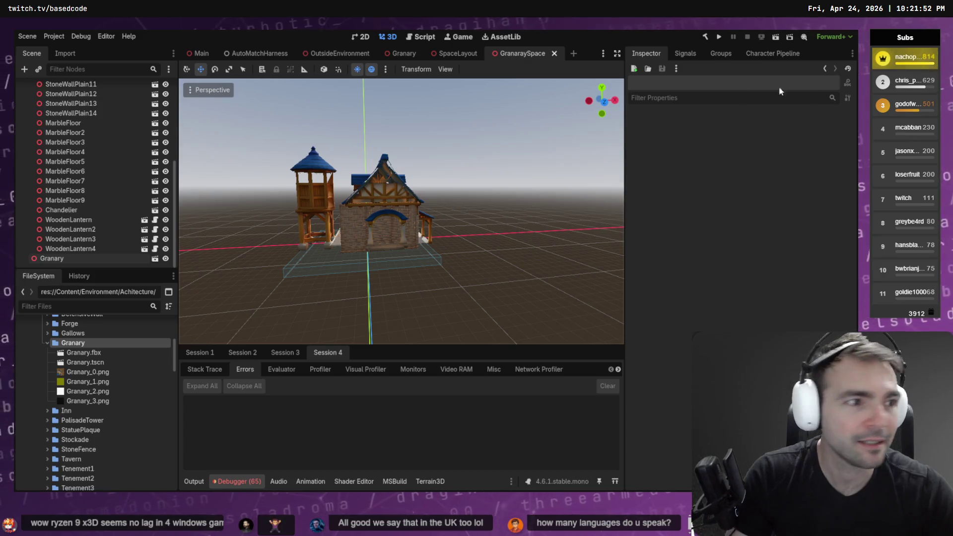
{"action": "key", "text": "alt+Tab"}
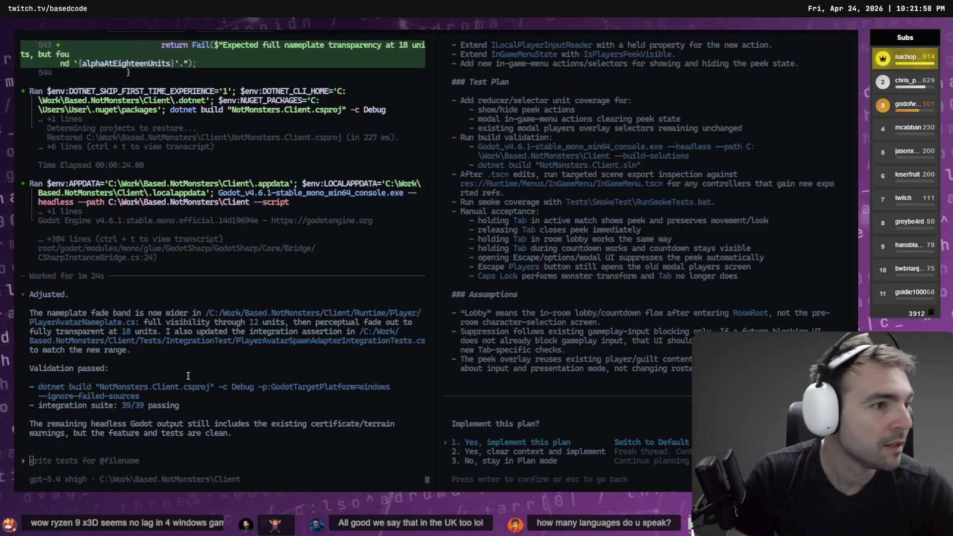
{"action": "key", "text": "alt+Tab"}
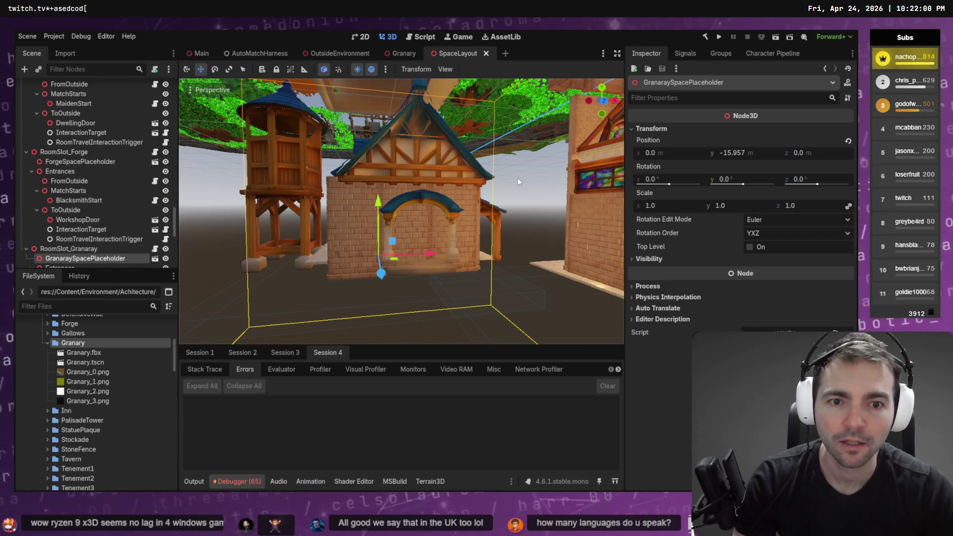
Step: Build the .NET project and run the AutoMatchHarness scene with F6
{"action": "key", "text": "alt+b"}
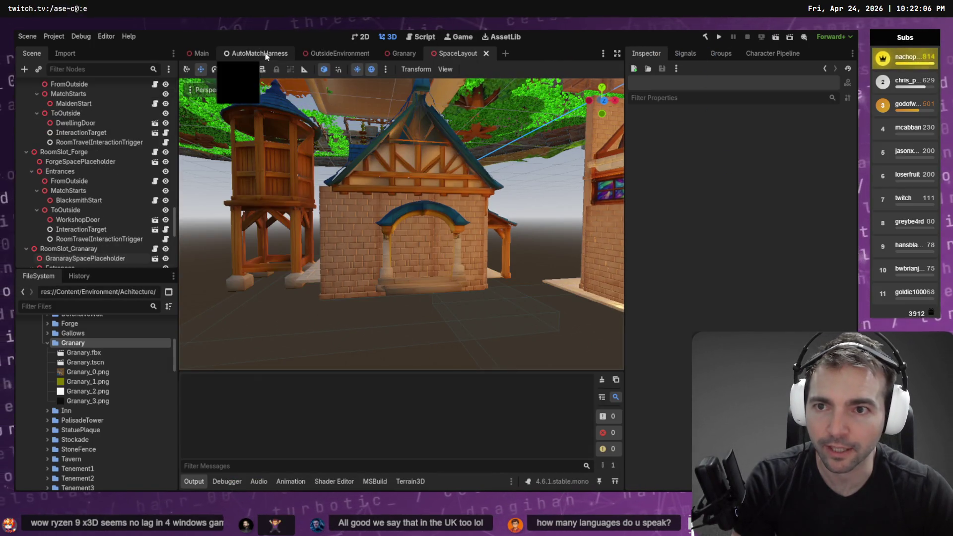
{"action": "left_click", "coordinate": [258, 53]}
{"action": "key", "text": "F6"}
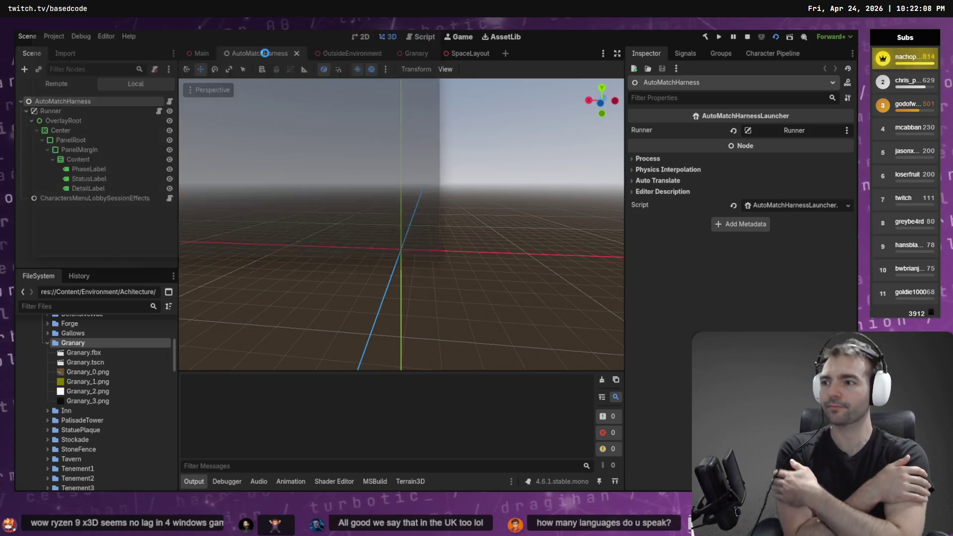
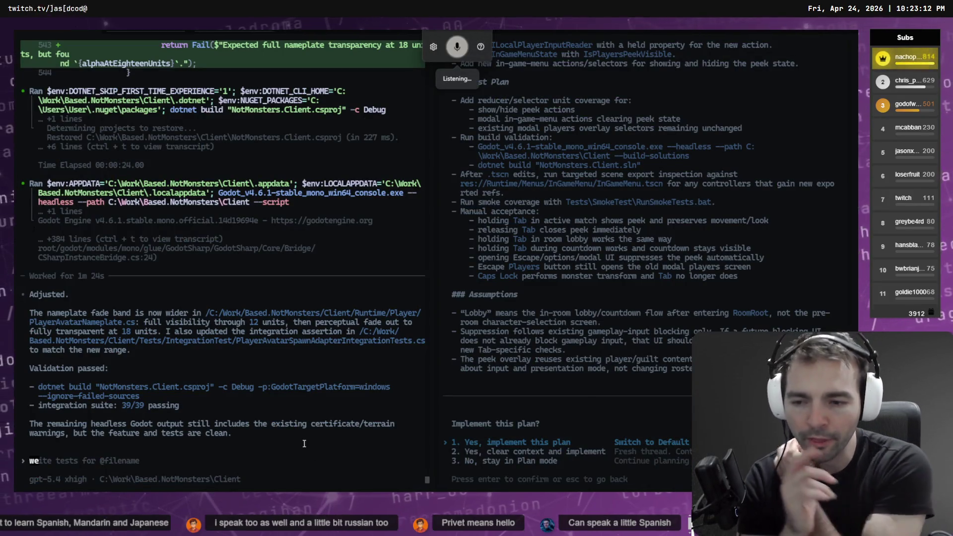
Step: Dictate a request for one third more nameplate fade distance, with the text sitting above the head
{"action": "type", "text": "we need another one 3rd more distance."}
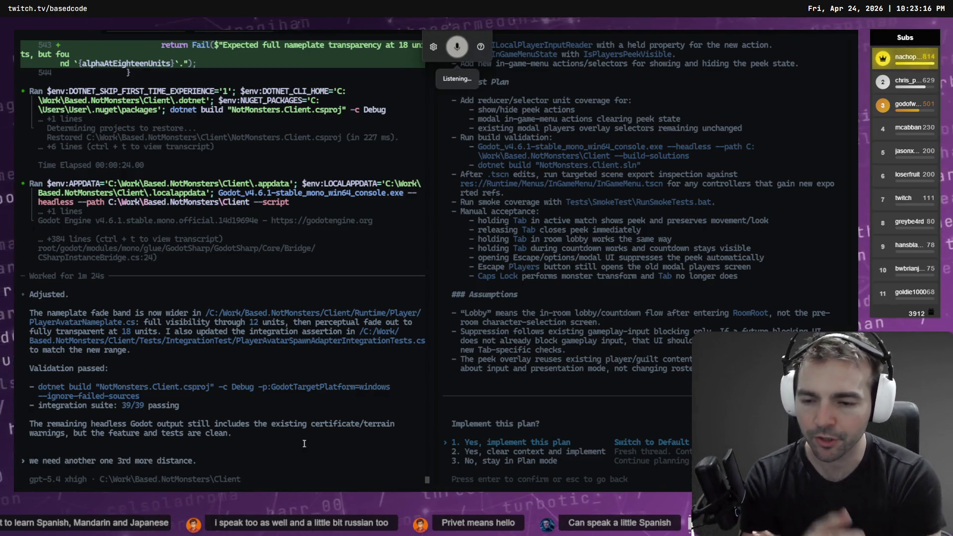
{"action": "type", "text": " the"}
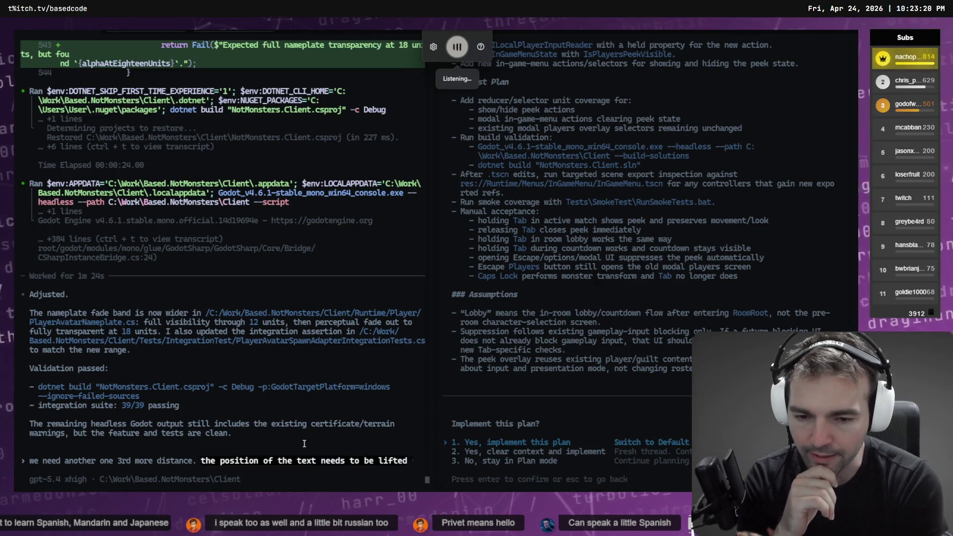
{"action": "type", "text": "....so that it sits abo"}
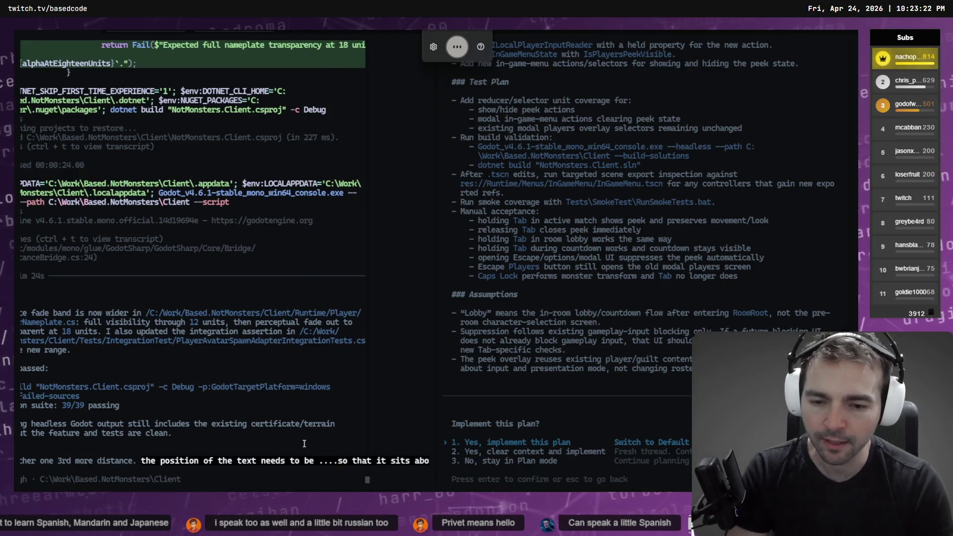
{"action": "type", "text": " head of"}
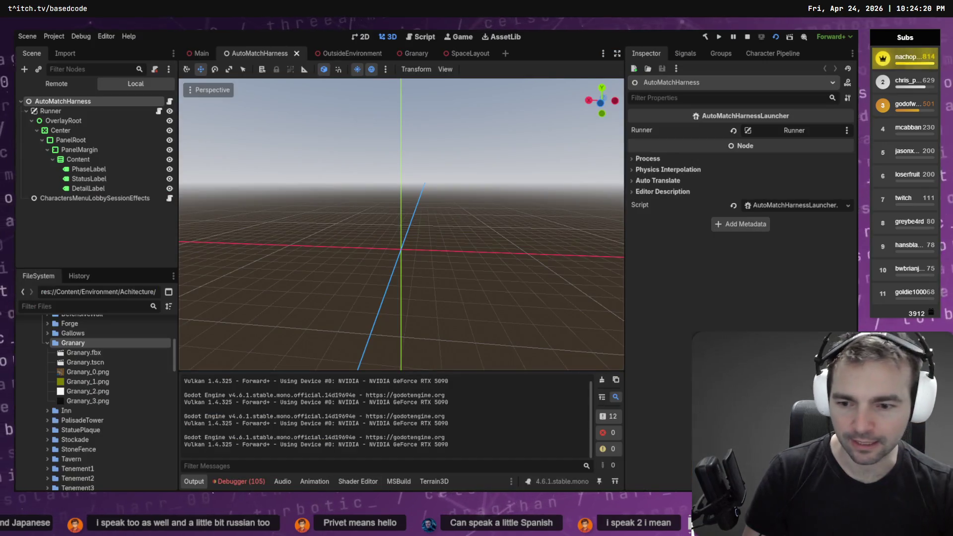
Step: Review the debugger error lists for game sessions 1 through 4
{"action": "left_click", "coordinate": [241, 481]}
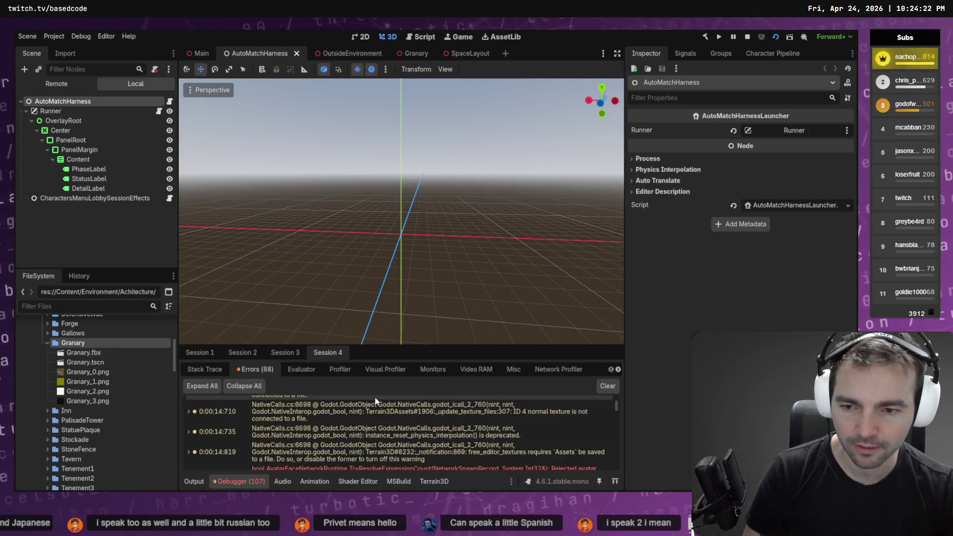
{"action": "left_click", "coordinate": [199, 352]}
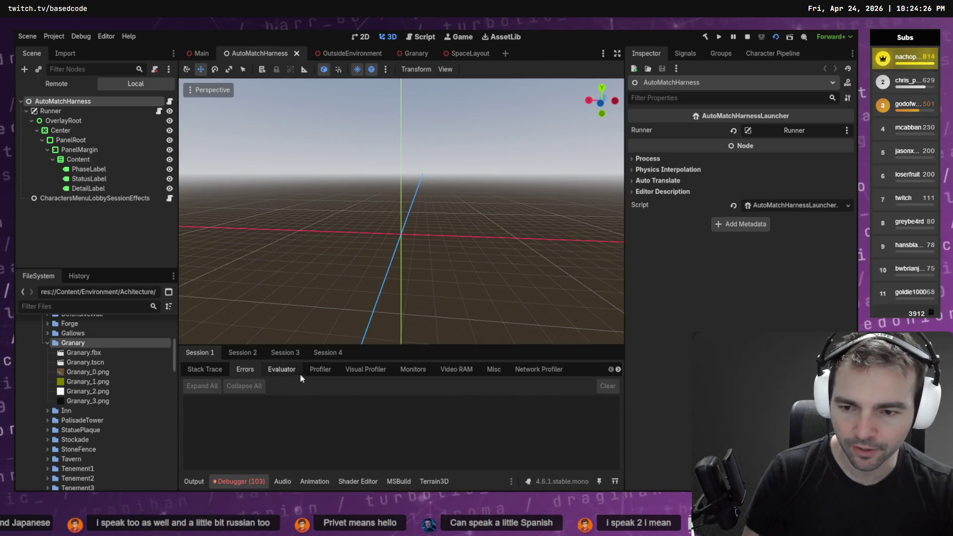
{"action": "left_click", "coordinate": [231, 353]}
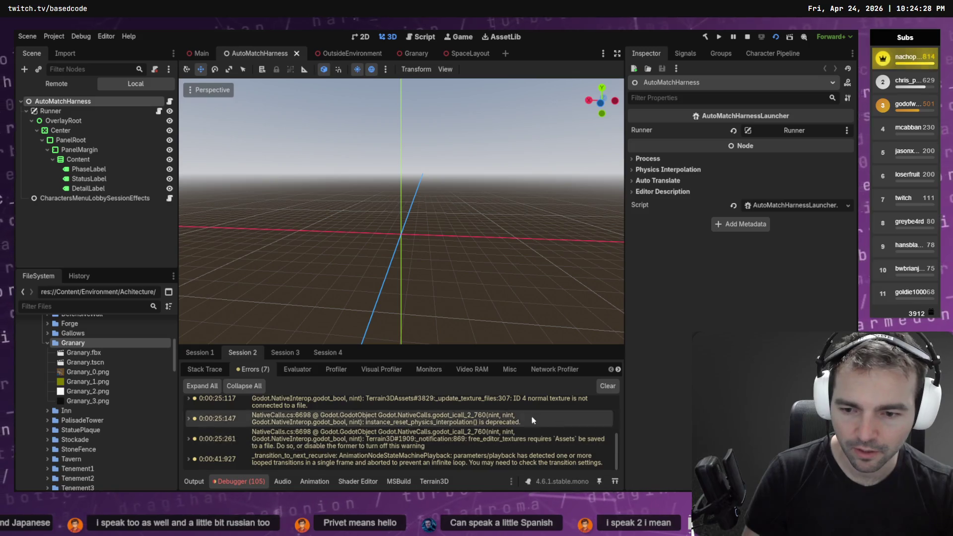
{"action": "left_click", "coordinate": [291, 355]}
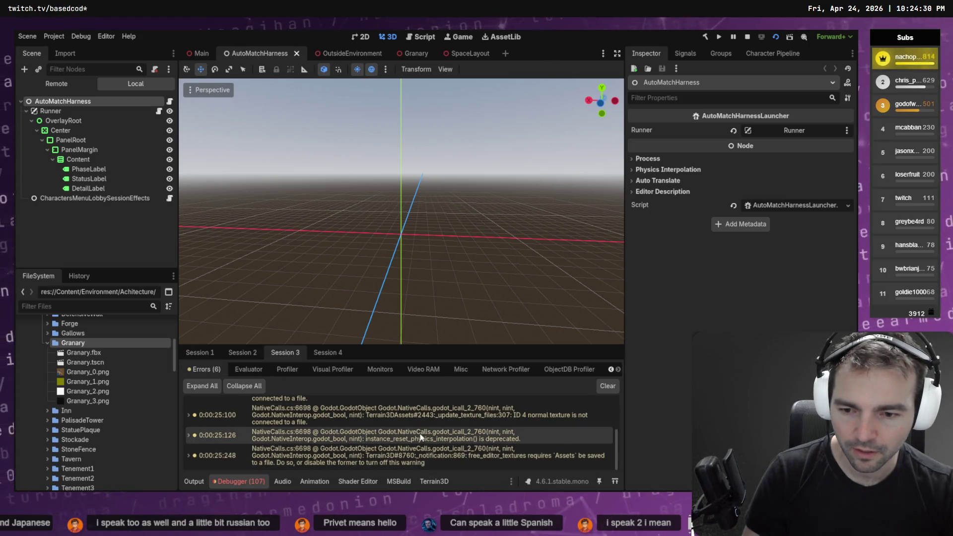
{"action": "left_click", "coordinate": [328, 356]}
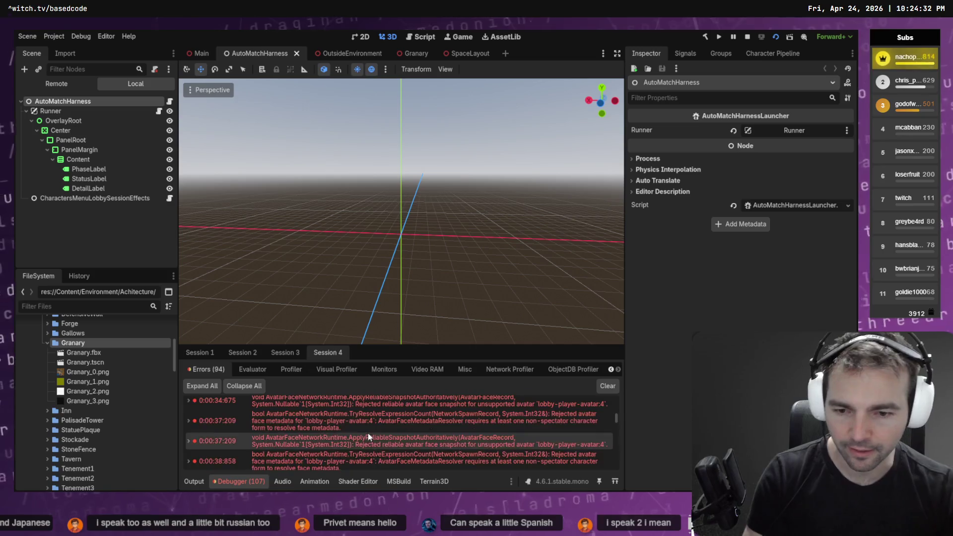
Step: Copy the rejected avatar face metadata error from the error list for the backlog
{"action": "scroll", "coordinate": [390, 451], "scroll_direction": "down", "scroll_amount": 3}
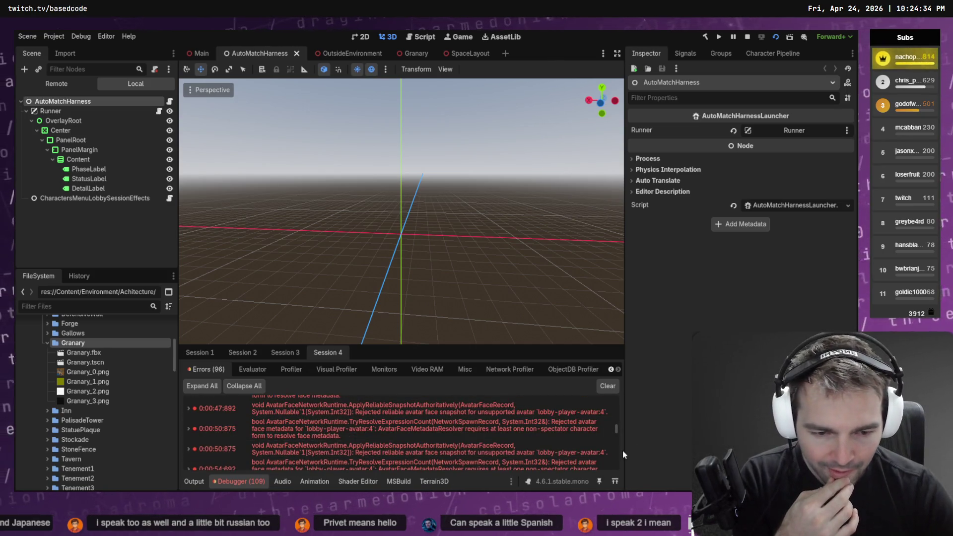
{"action": "left_click_drag", "start_coordinate": [617, 428], "coordinate": [615, 392]}
{"action": "scroll", "coordinate": [576, 414], "scroll_direction": "down", "scroll_amount": 3}
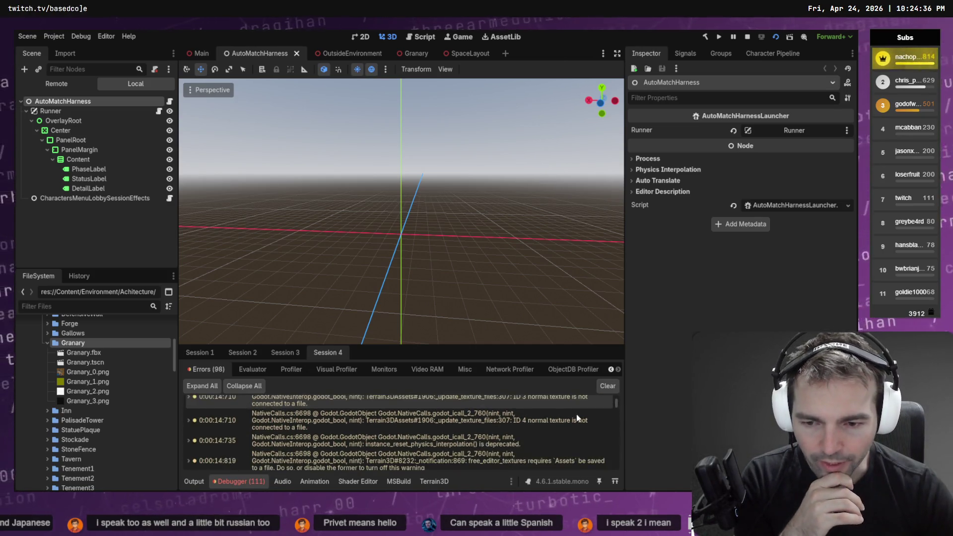
{"action": "right_click", "coordinate": [556, 432]}
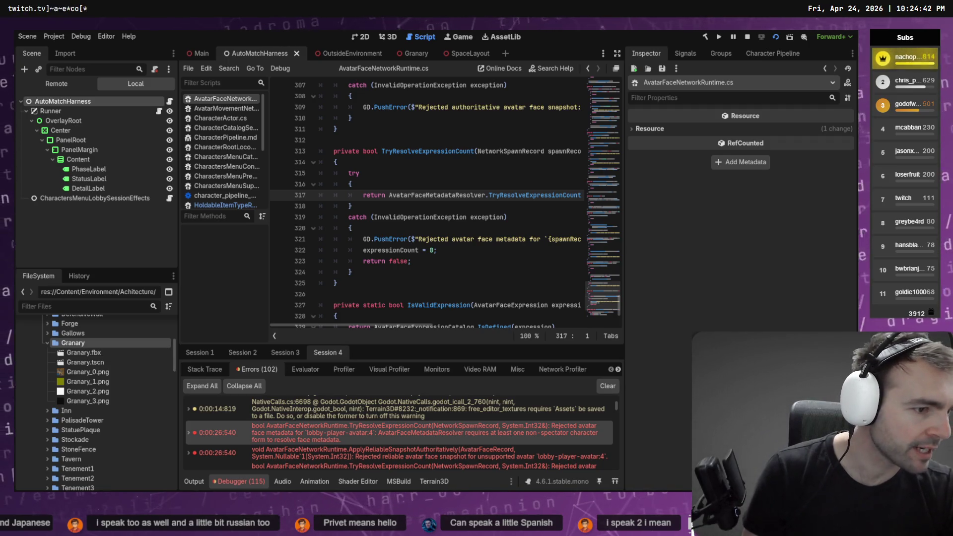
{"action": "key", "text": "alt+Tab"}
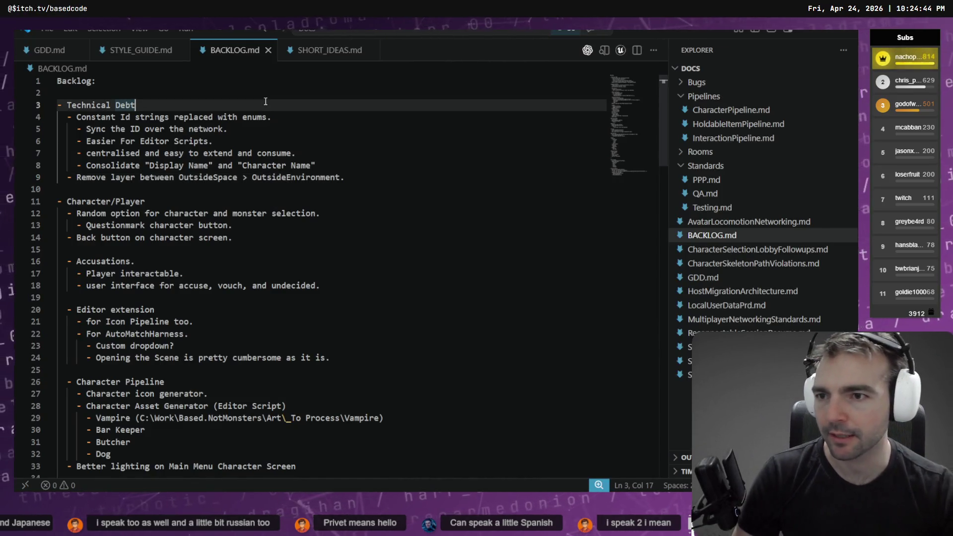
Step: Paste the copied avatar face metadata error as a new item under Technical Debt
{"action": "key", "text": "Return"}
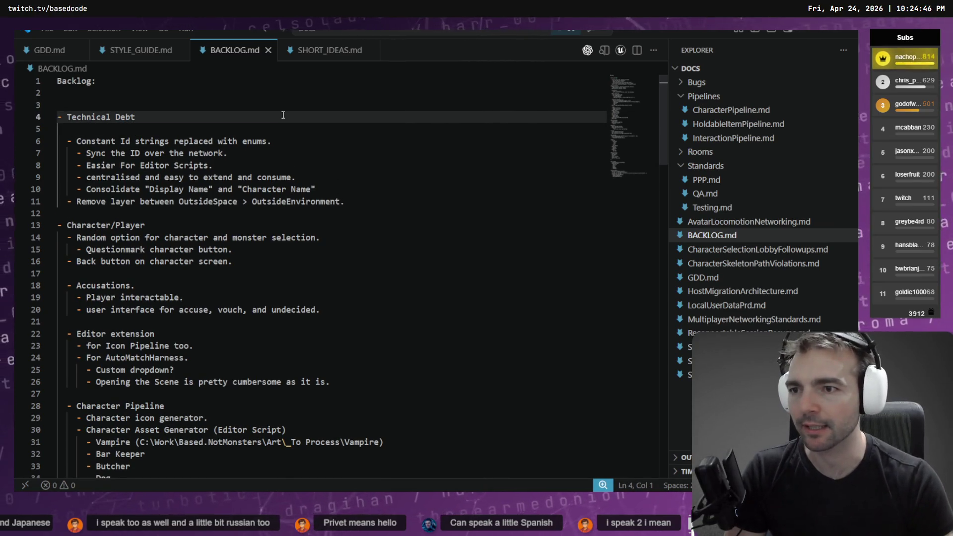
{"action": "key", "text": "Up"}
{"action": "key", "text": "Down"}
{"action": "key", "text": "Return"}
{"action": "key", "text": "Return"}
{"action": "key", "text": "Return"}
{"action": "key", "text": "Up"}
{"action": "key", "text": "Up"}
{"action": "key", "text": "Up"}
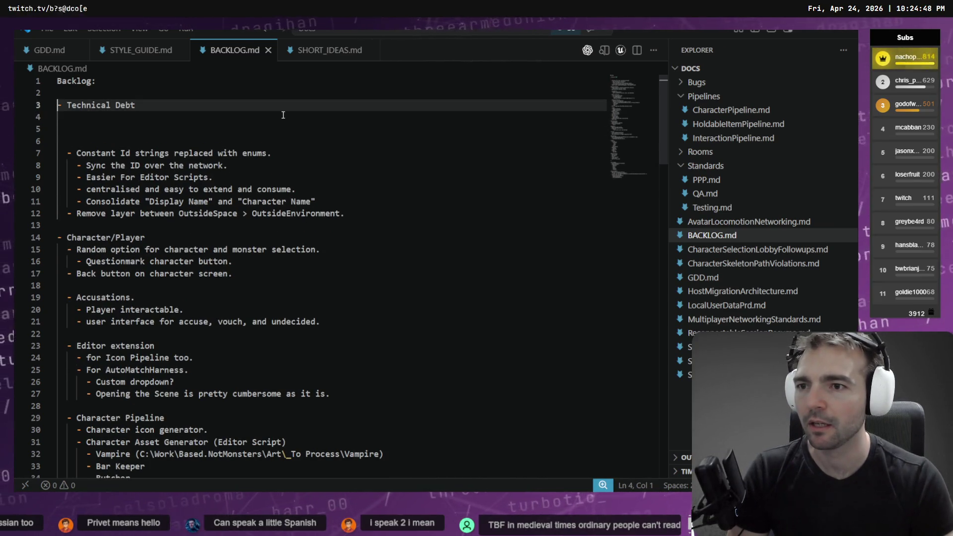
{"action": "type", "text": "-"}
{"action": "type", "text": "E 0:00:26:540   bool AvatarFaceNetworkRuntime.TryResolveExpressionCount(NetworkSpawnRecord, System.Int32&): Rejected avatar face metadata for `lobby-player-avatar:4`: AvatarFaceMetadataResolver requires at least one non-spectator character form to resolve face metadata.   <C# Source>   AvatarFaceNetworkRuntime.cs:317 @ bool AvatarFaceNetworkRuntime.TryResolveExpressionCount(NetworkSpawnRecord, System.Int32&)   <Stack Trace> GD.cs:366 @ void Godot.GD.PushError(string)                 AvatarFaceNetworkRuntime.cs:317 @ bool AvatarFaceNetworkRuntime.TryResolveExpressionCount(NetworkSpawnRecord, System.Int32&)                 AvatarFaceNetworkRuntime.cs:135 @ void AvatarFaceNetworkRuntime.ApplyReliableSnapshotAuthoritatively(AvatarFaceRecord, System.Nullable`1[System.Int32])                 AvatarFaceNetworkRuntime.cs:263 @ void AvatarFaceNetworkRuntime.RequestReliableFaceSnapshot(Godot.Collections.Dictionary)                 AvatarFaceNetworkRuntime_ScriptMethods.generated.cs:84 @ bool AvatarFaceNetworkRuntime.InvokeGodotClassMethod(Godot.NativeInterop.godot_string_name&, Godot.NativeInterop.NativeVariantPtrArgs, Godot.NativeInterop.godot_variant&)                 CSharpInstanceBridge.cs:24 @ Godot.NativeInterop.godot_bool Godot.Bridge.CSharpInstanceBridge.Call(nint, Godot.NativeInterop.godot_string_name*, Godot.NativeInterop.godot_variant**, int, Godot.NativeInterop.godot_variant_call_error*, Godot.NativeInterop.godot_variant*)"}
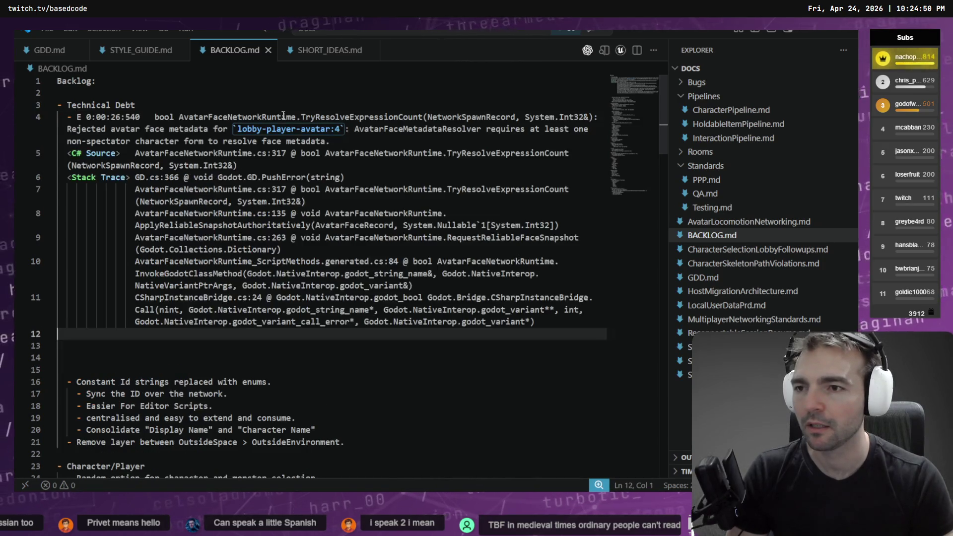
Step: Remove the extra blank lines left after the pasted error and stack trace
{"action": "scroll", "coordinate": [121, 212], "scroll_direction": "down", "scroll_amount": 4}
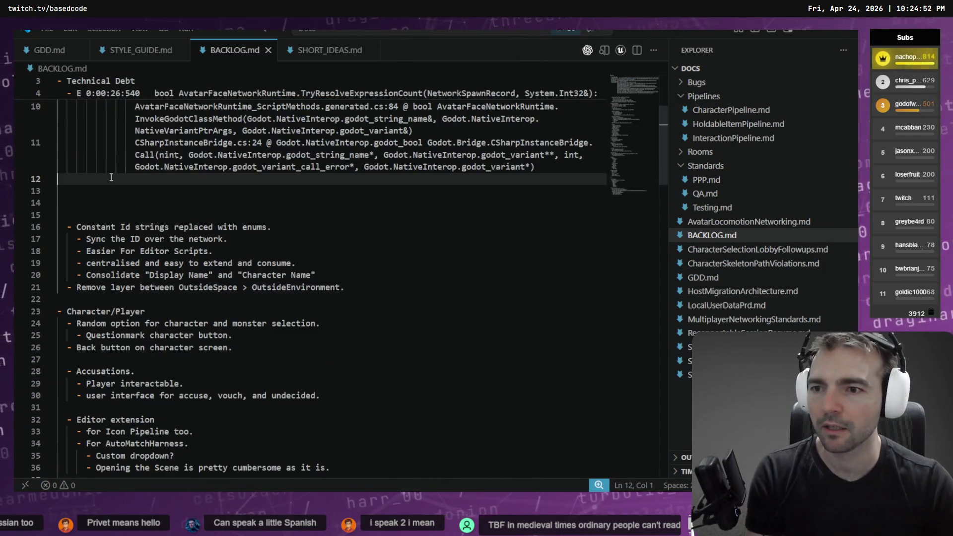
{"action": "left_click", "coordinate": [121, 212]}
{"action": "key", "text": "BackSpace"}
{"action": "key", "text": "BackSpace"}
{"action": "key", "text": "BackSpace"}
{"action": "left_click", "coordinate": [228, 202]}
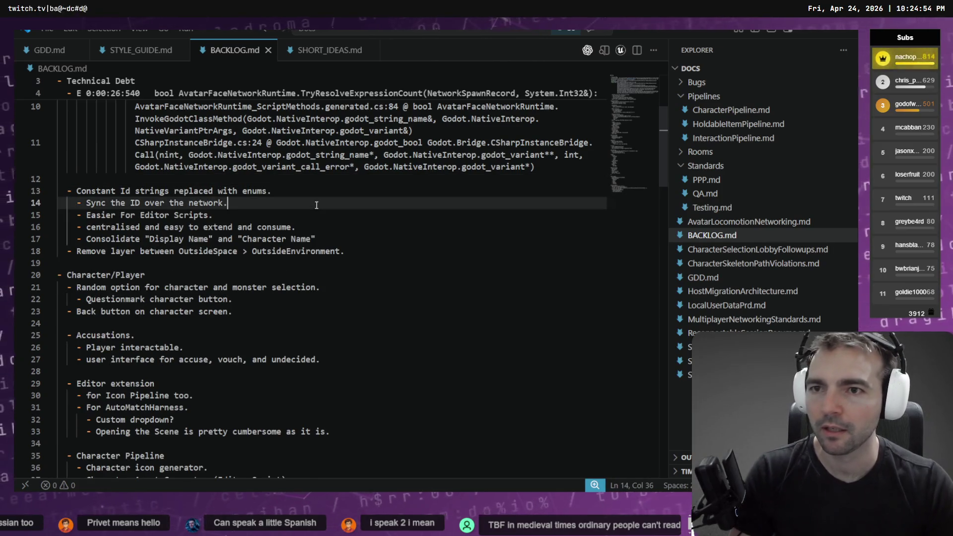
{"action": "left_click", "coordinate": [225, 174]}
{"action": "key", "text": "BackSpace"}
{"action": "left_click", "coordinate": [278, 203]}
{"action": "scroll", "coordinate": [314, 212], "scroll_direction": "up", "scroll_amount": 4}
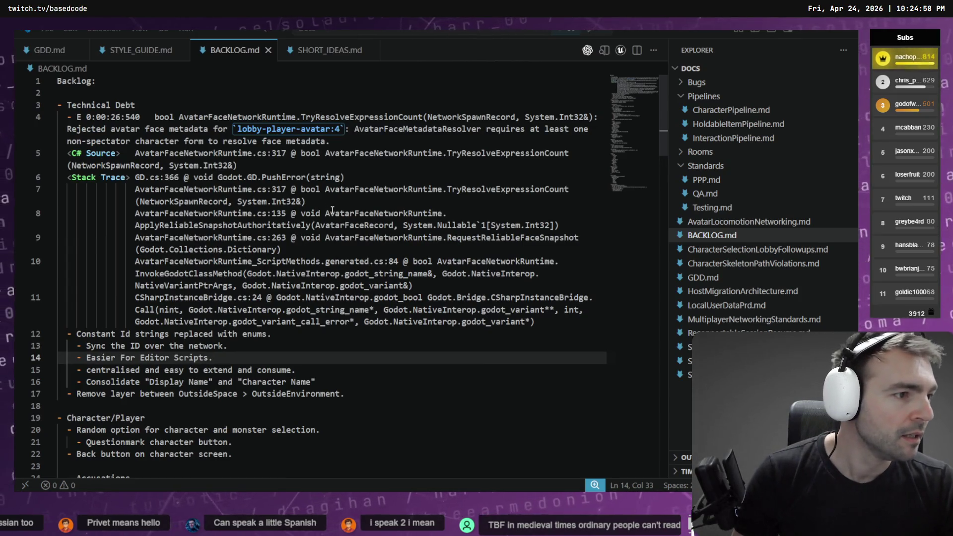
{"action": "key", "text": "alt+Tab"}
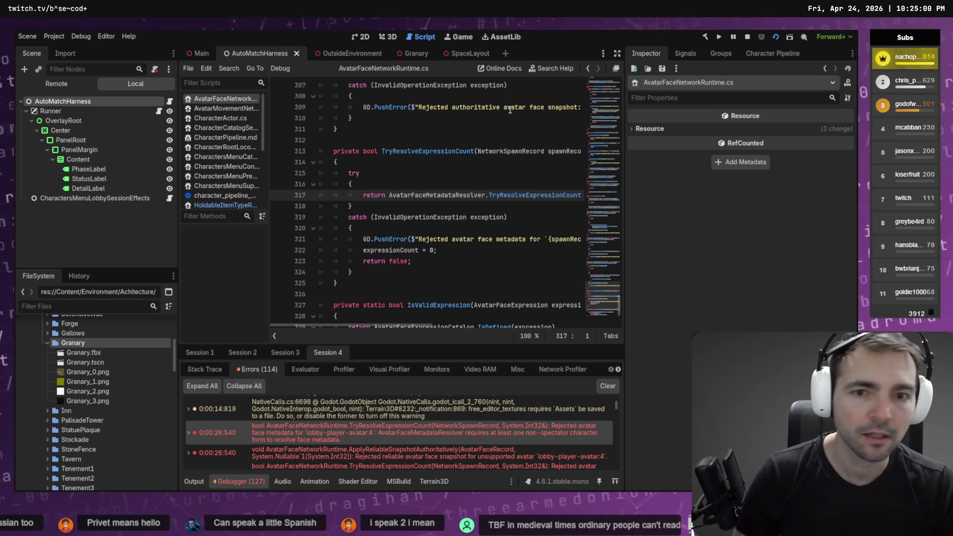
Step: Clear the debugger error list, stop the running game with F8, and return to Codex
{"action": "left_click", "coordinate": [608, 386]}
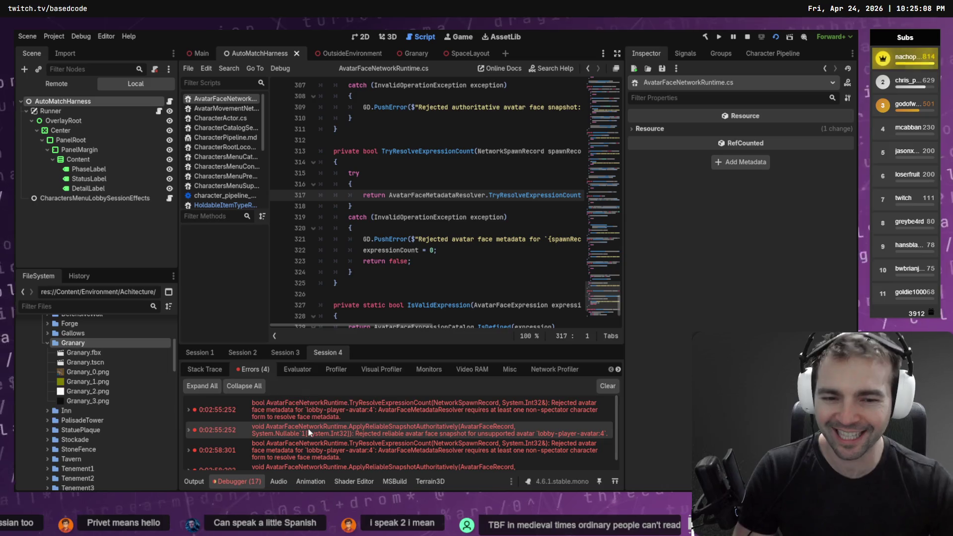
{"action": "mouse_move", "coordinate": [308, 432]}
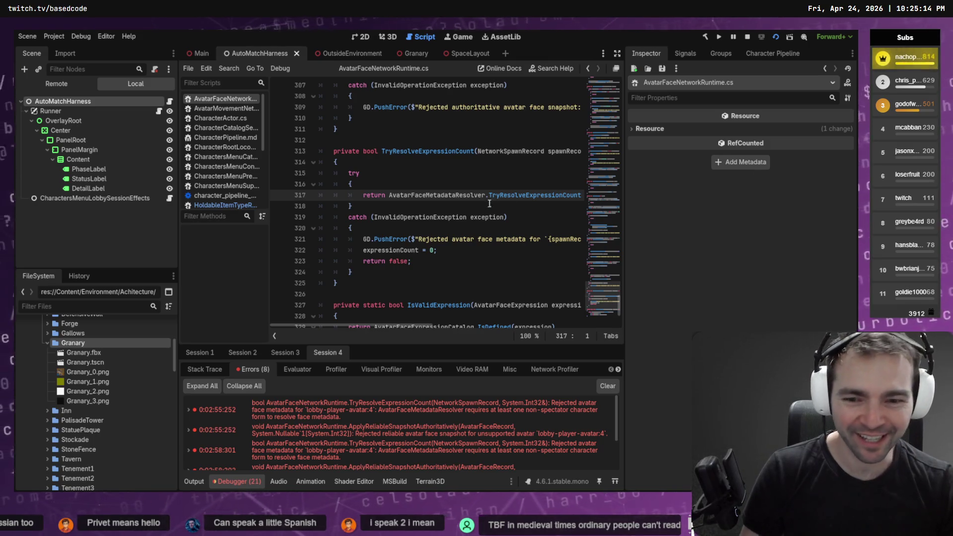
{"action": "left_click", "coordinate": [469, 210]}
{"action": "key", "text": "F8"}
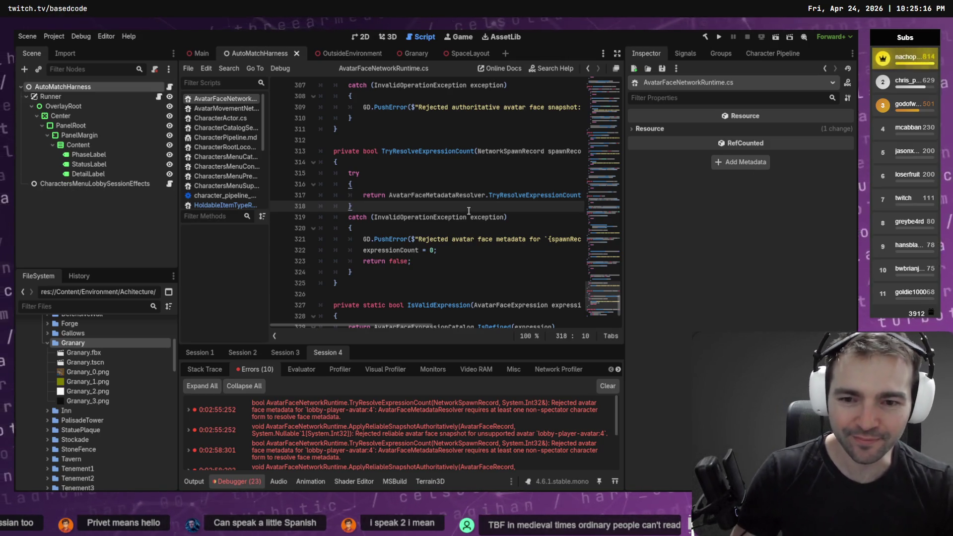
{"action": "key", "text": "alt+Tab"}
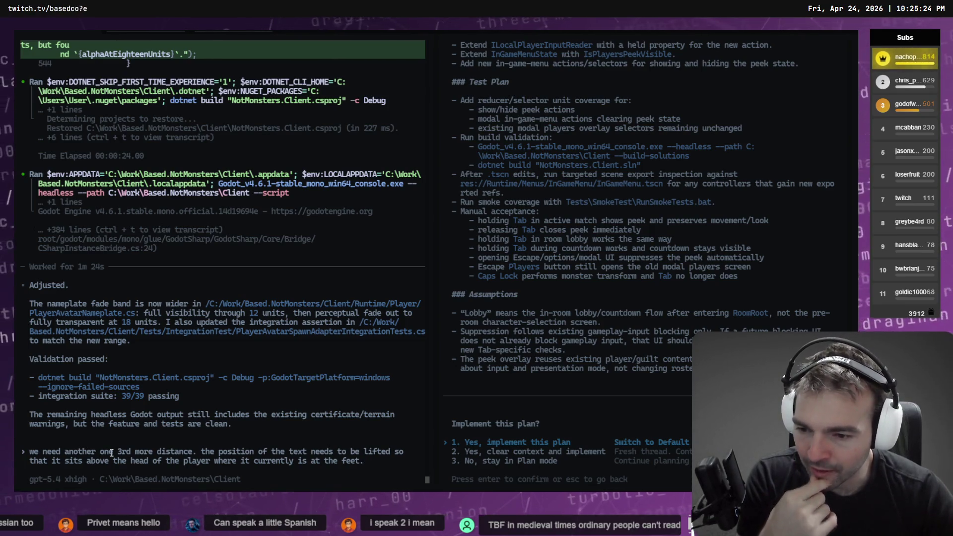
Step: Reword the prompt's first sentence so the name fades in closer
{"action": "key", "text": "BackSpace"}
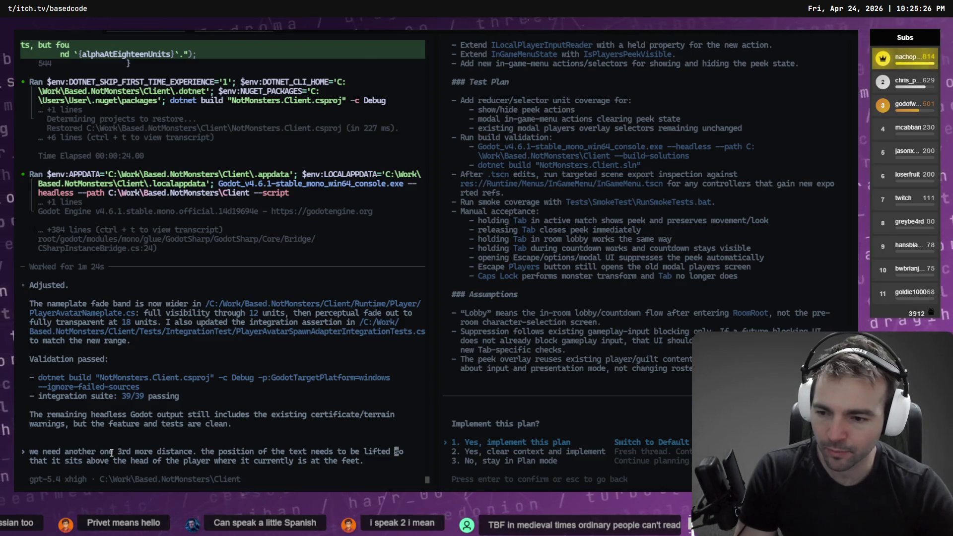
{"action": "left_click", "coordinate": [111, 453]}
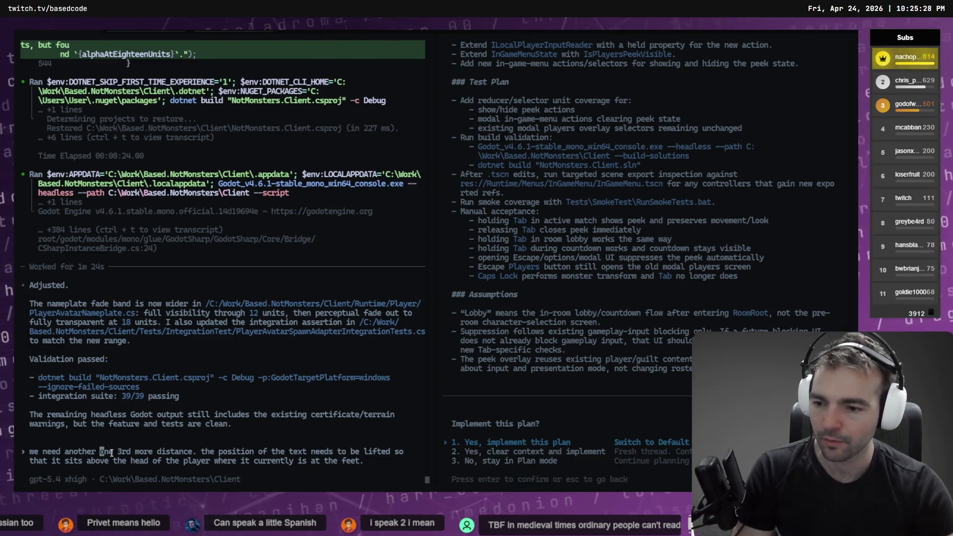
{"action": "key", "text": "Left"}
{"action": "key", "text": "Left"}
{"action": "key", "text": "Left"}
{"action": "key", "text": "BackSpace"}
{"action": "key", "text": "BackSpace"}
{"action": "key", "text": "BackSpace"}
{"action": "type", "text": "ed the"}
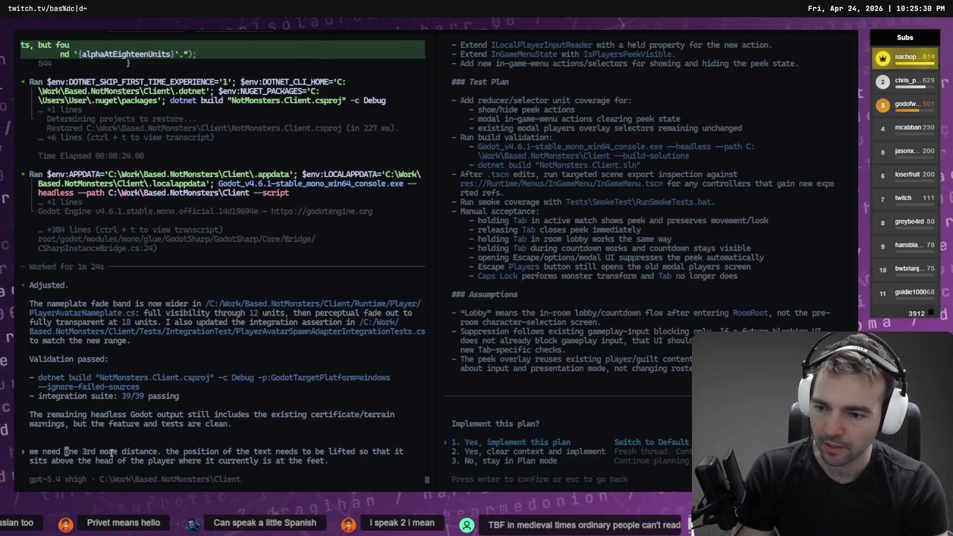
{"action": "key", "text": "super+h"}
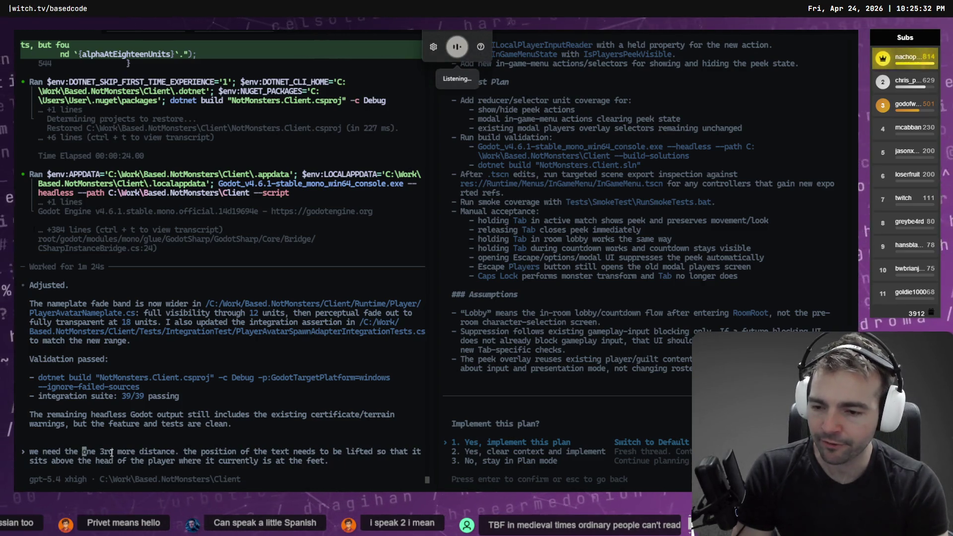
{"action": "type", "text": "name t"}
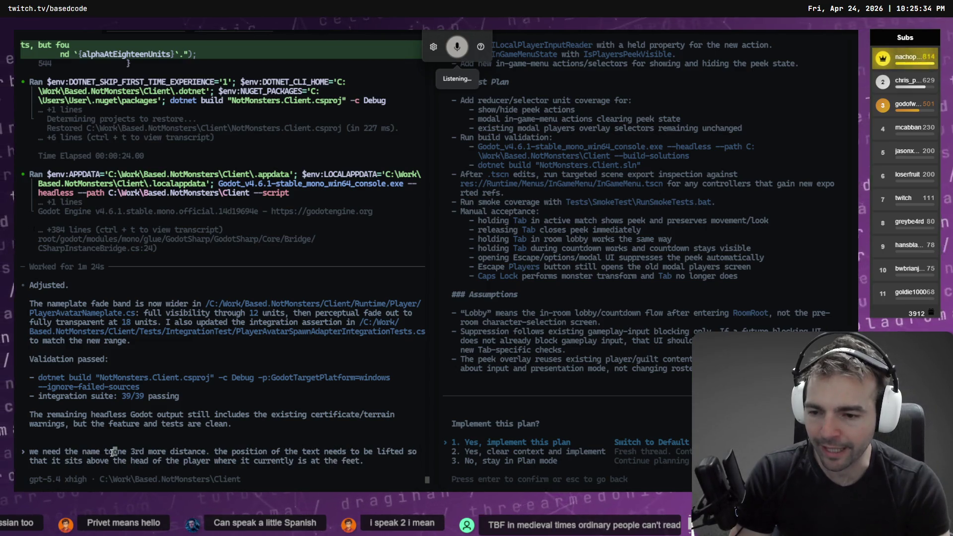
{"action": "type", "text": "o at about"}
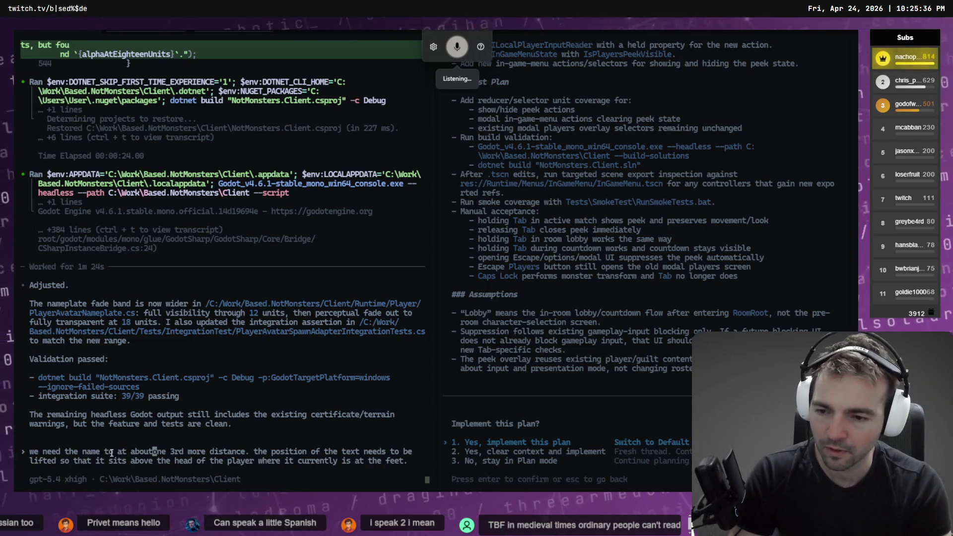
{"action": "key", "text": "BackSpace"}
{"action": "key", "text": "BackSpace"}
{"action": "key", "text": "BackSpace"}
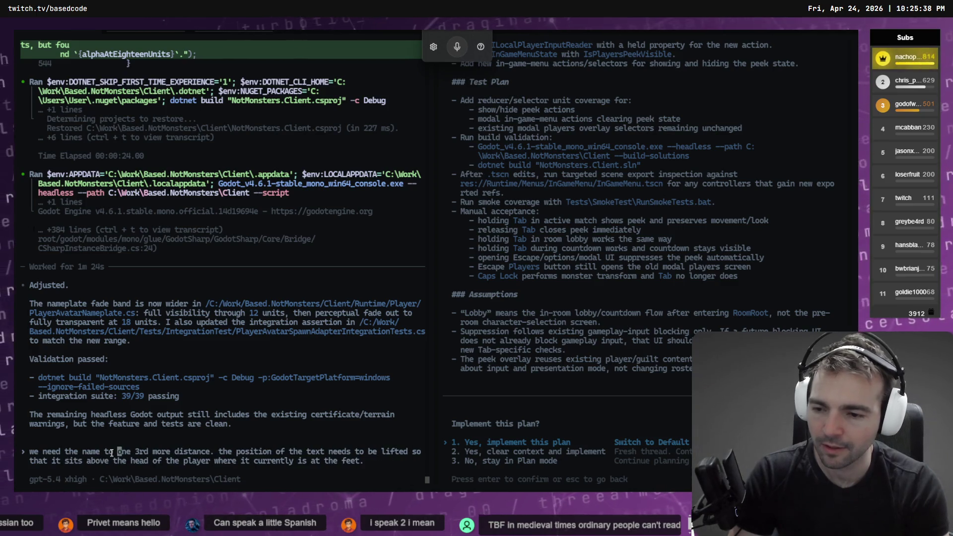
{"action": "type", "text": "fa"}
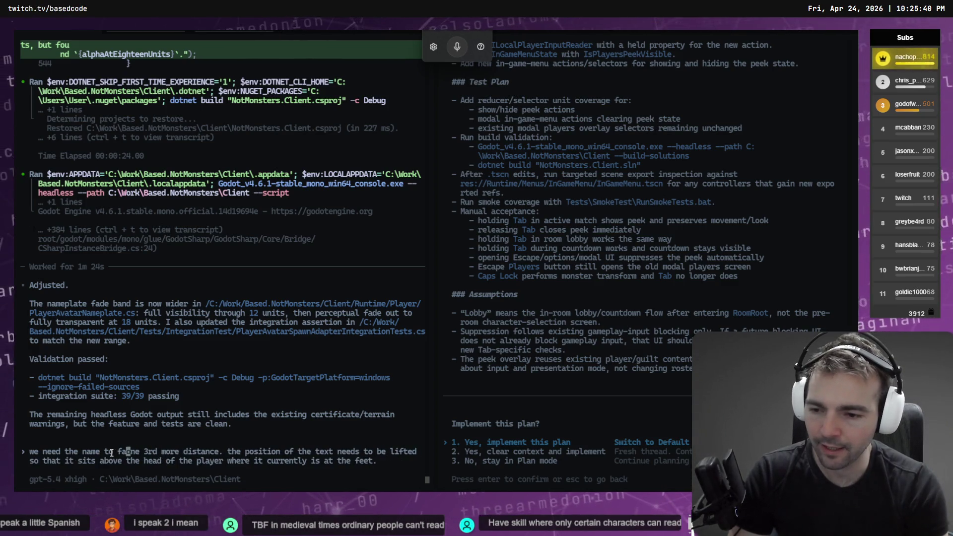
{"action": "type", "text": "de in clos"}
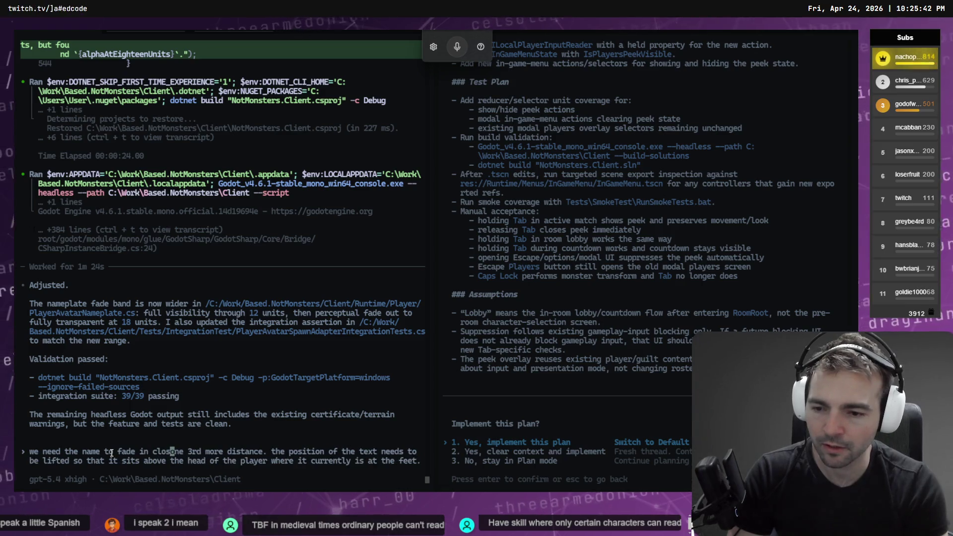
{"action": "type", "text": "er, about"}
Step: Change the distance wording to 'about 1/3 further' and add backslash line breaks
{"action": "key", "text": "ctrl+Tab"}
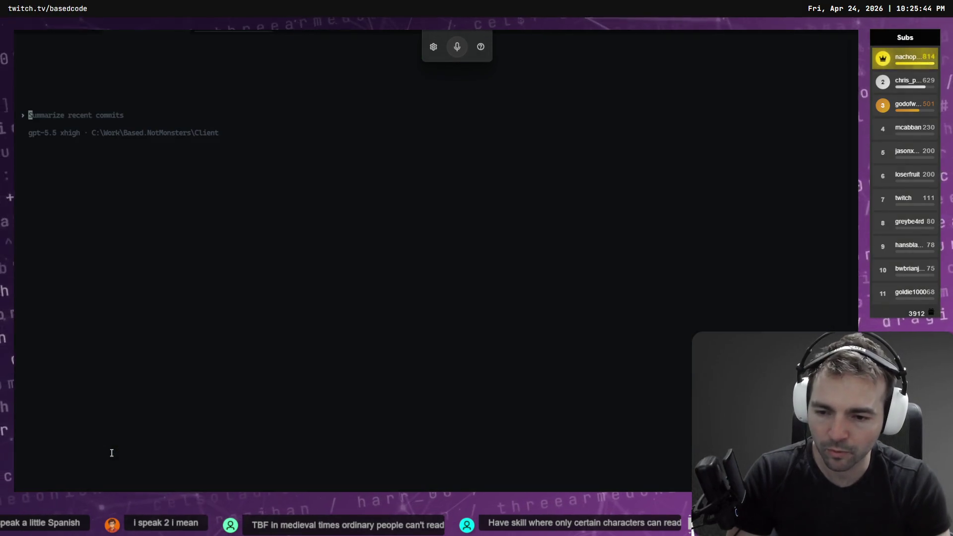
{"action": "key", "text": "ctrl+Tab"}
{"action": "type", "text": "about 1/"}
{"action": "key", "text": "Delete"}
{"action": "key", "text": "Delete"}
{"action": "key", "text": "Delete"}
{"action": "type", "text": "3"}
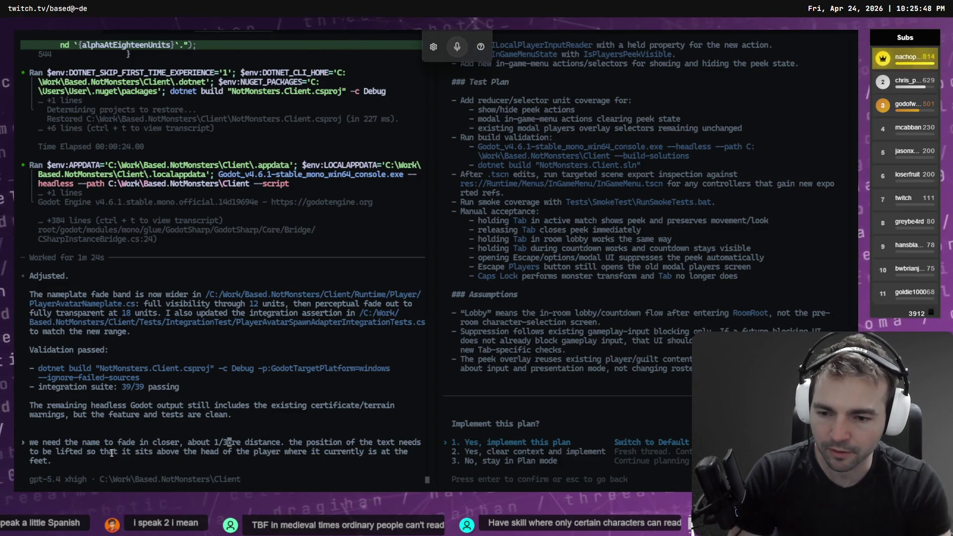
{"action": "key", "text": "Delete"}
{"action": "key", "text": "Delete"}
{"action": "key", "text": "Delete"}
{"action": "type", "text": "fur"}
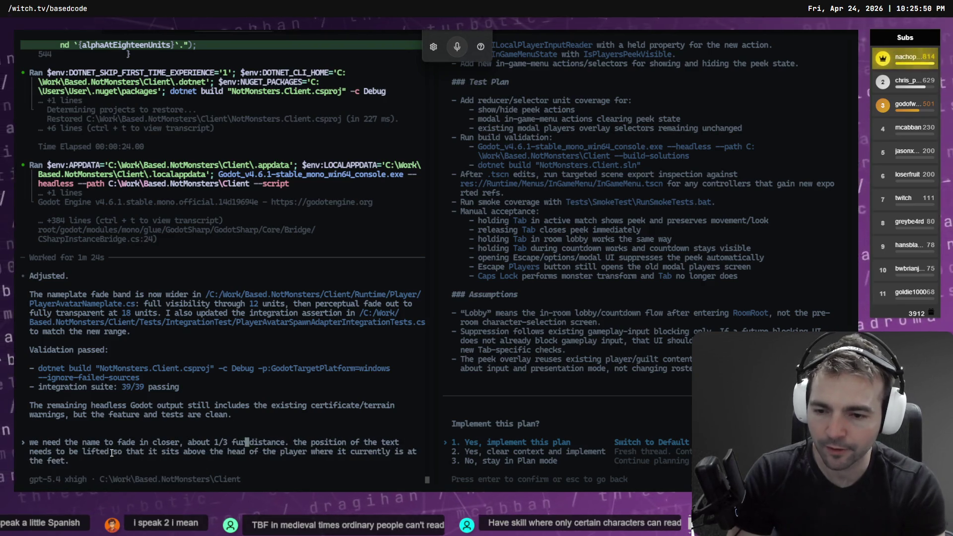
{"action": "key", "text": "Delete"}
{"action": "key", "text": "Delete"}
{"action": "key", "text": "Delete"}
{"action": "type", "text": "ther"}
{"action": "key", "text": "Delete"}
{"action": "type", "text": "\\"}
{"action": "key", "text": "Return"}
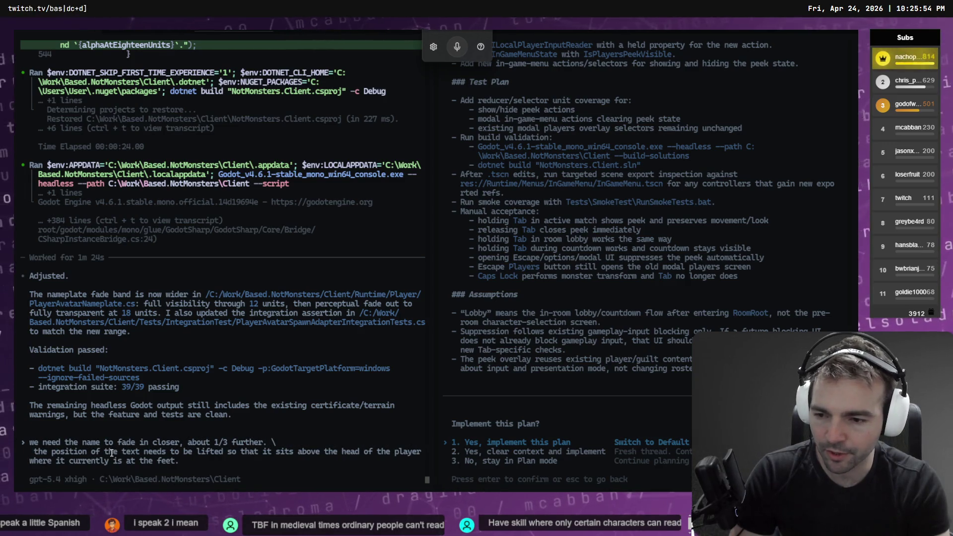
{"action": "type", "text": "\\"}
{"action": "key", "text": "Return"}
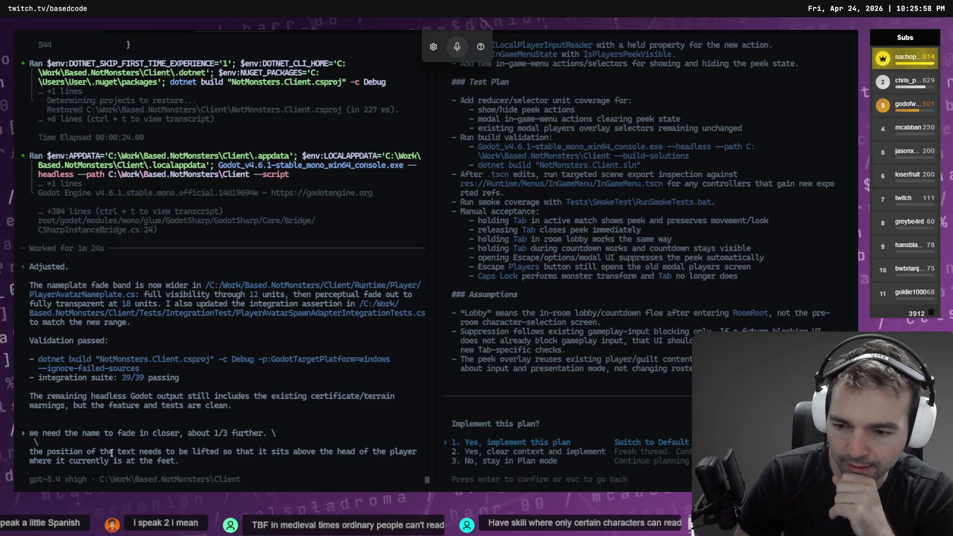
Step: Add a new line dictating a black neutral border, then send the revised request
{"action": "key", "text": "ctrl+Right"}
{"action": "key", "text": "ctrl+Right"}
{"action": "key", "text": "ctrl+Right"}
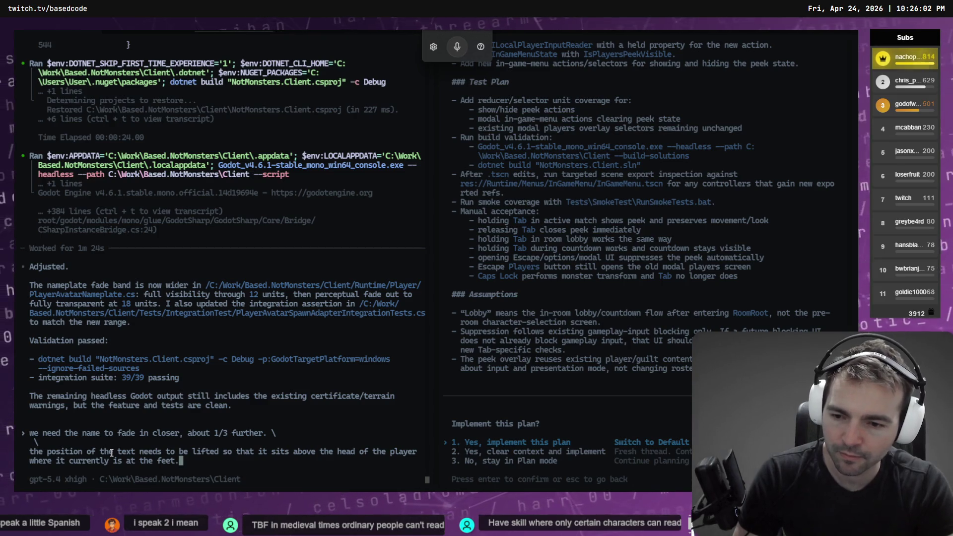
{"action": "key", "text": "shift+Return"}
{"action": "key", "text": "shift+Return"}
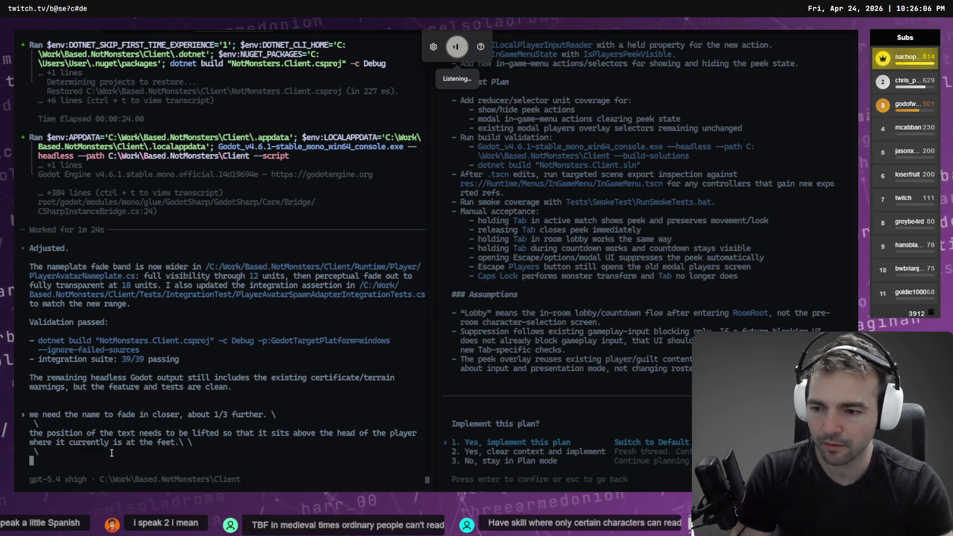
{"action": "key", "text": "BackSpace"}
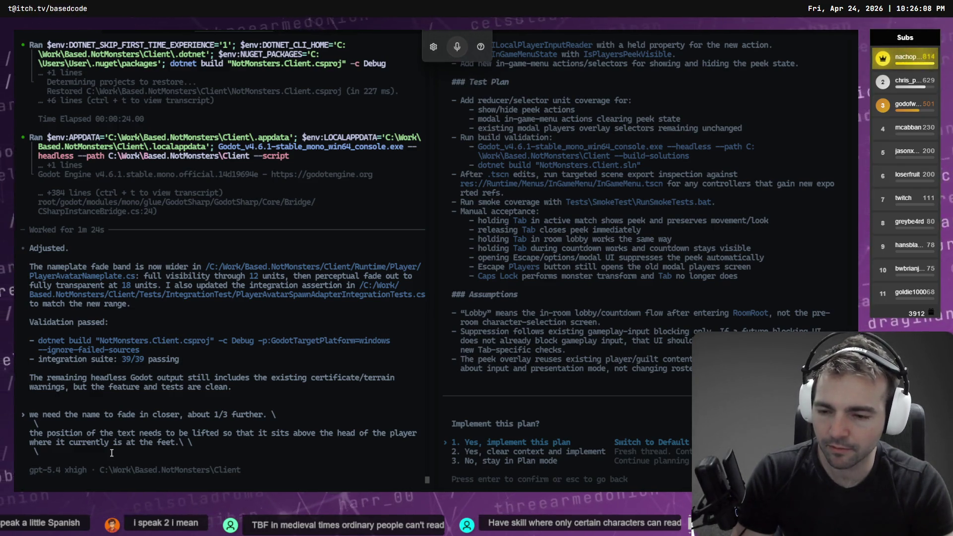
{"action": "key", "text": "BackSpace"}
{"action": "key", "text": "BackSpace"}
{"action": "type", "text": "\\"}
{"action": "key", "text": "Return"}
{"action": "type", "text": "\\"}
{"action": "key", "text": "Return"}
{"action": "key", "text": "BackSpace"}
{"action": "key", "text": "BackSpace"}
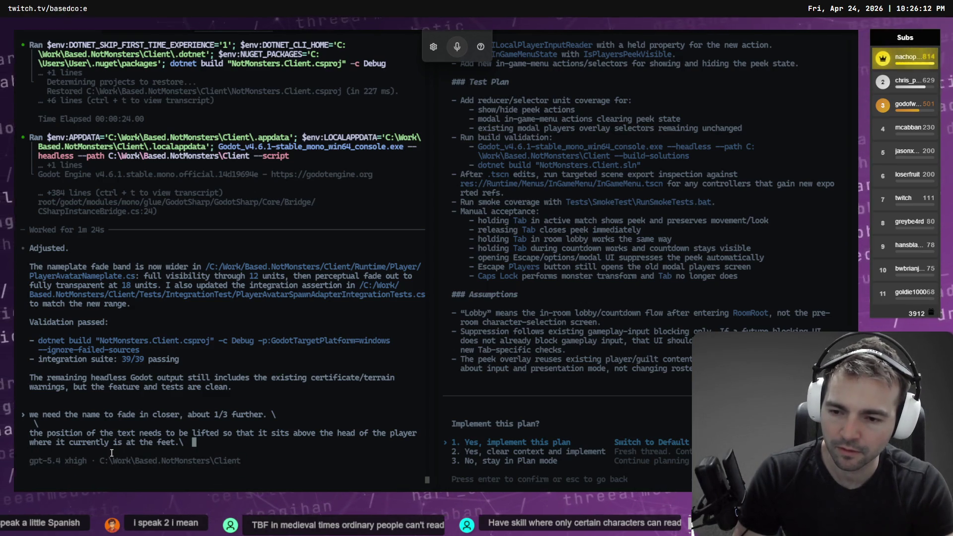
{"action": "type", "text": "\\"}
{"action": "key", "text": "Return"}
{"action": "key", "text": "BackSpace"}
{"action": "key", "text": "BackSpace"}
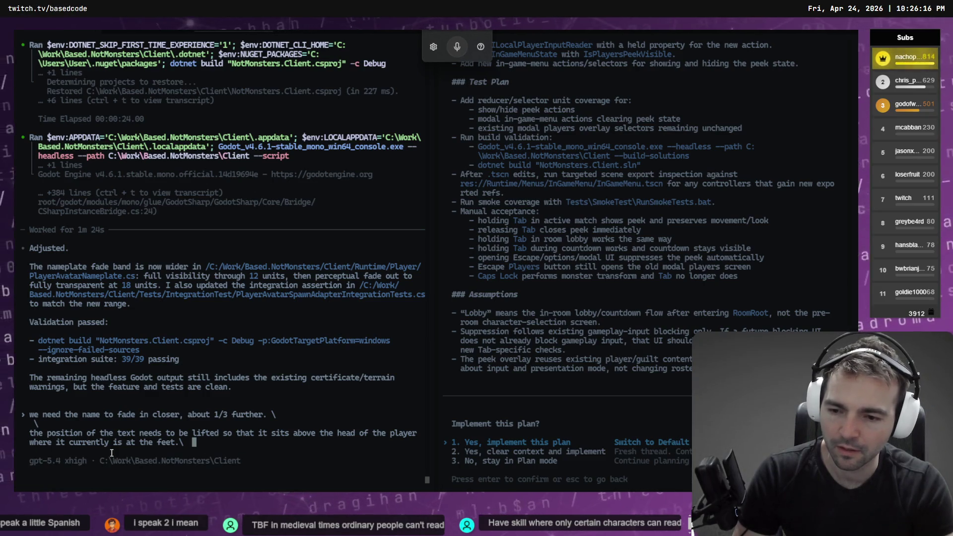
{"action": "type", "text": "\\"}
{"action": "key", "text": "Return"}
{"action": "type", "text": "\\"}
{"action": "key", "text": "Return"}
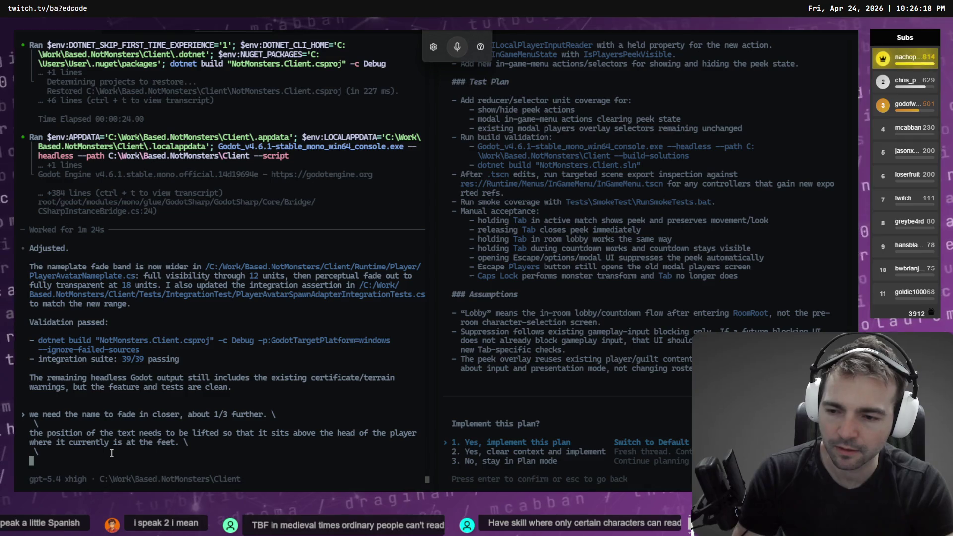
{"action": "key", "text": "ctrl+super"}
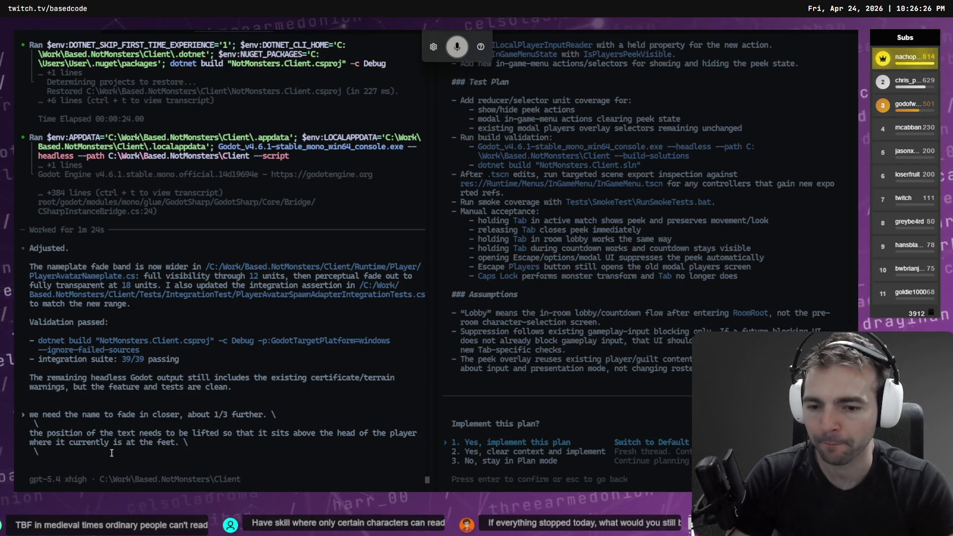
{"action": "key", "text": "Return"}
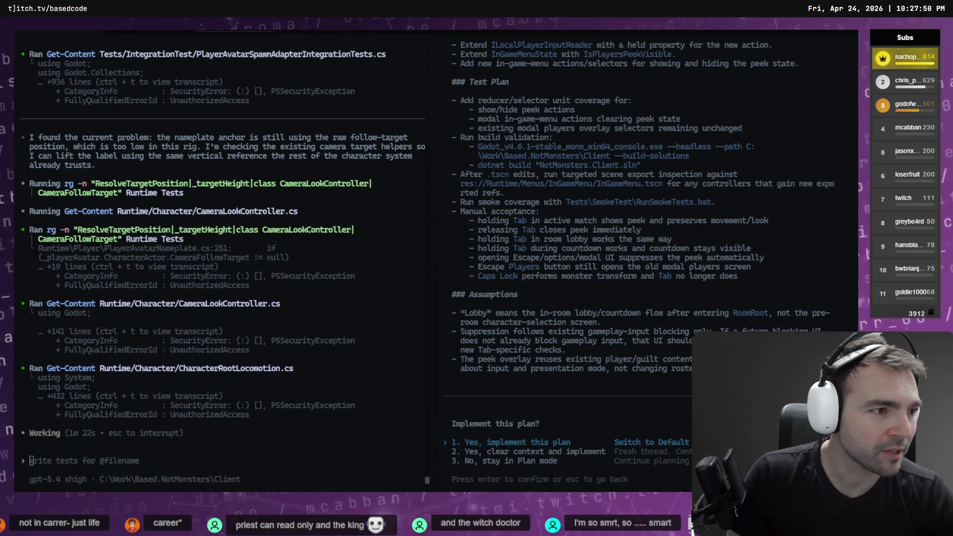
Step: Let Codex trace the nameplate anchor to the player's feet, then switch to Godot
{"action": "key", "text": "alt+Tab"}
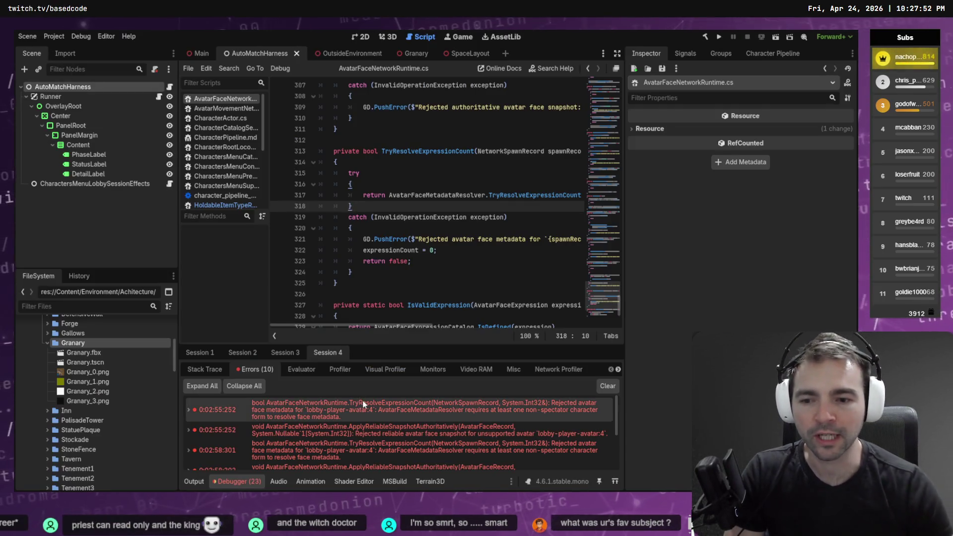
Step: Clear the old debugger errors and place the cursor on line 317
{"action": "left_click", "coordinate": [605, 386]}
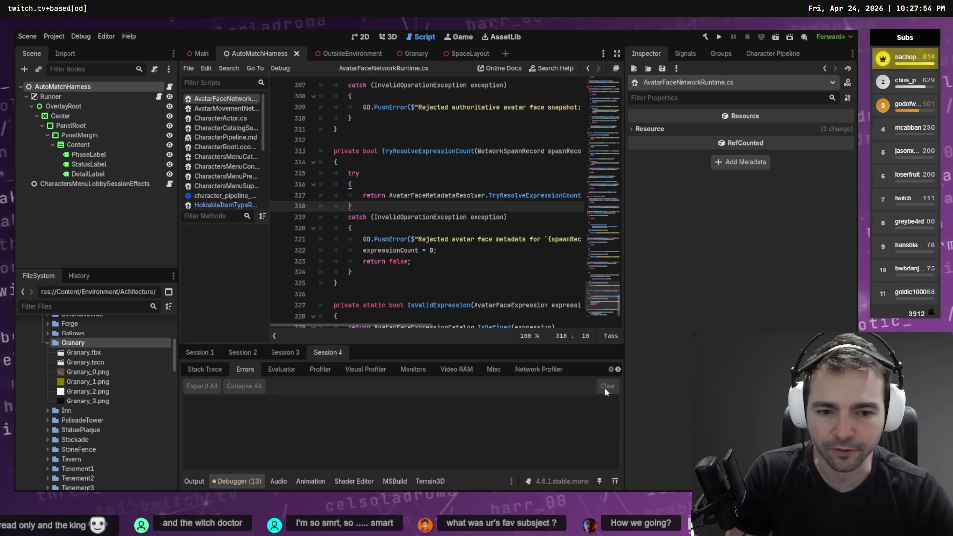
{"action": "left_click", "coordinate": [366, 195]}
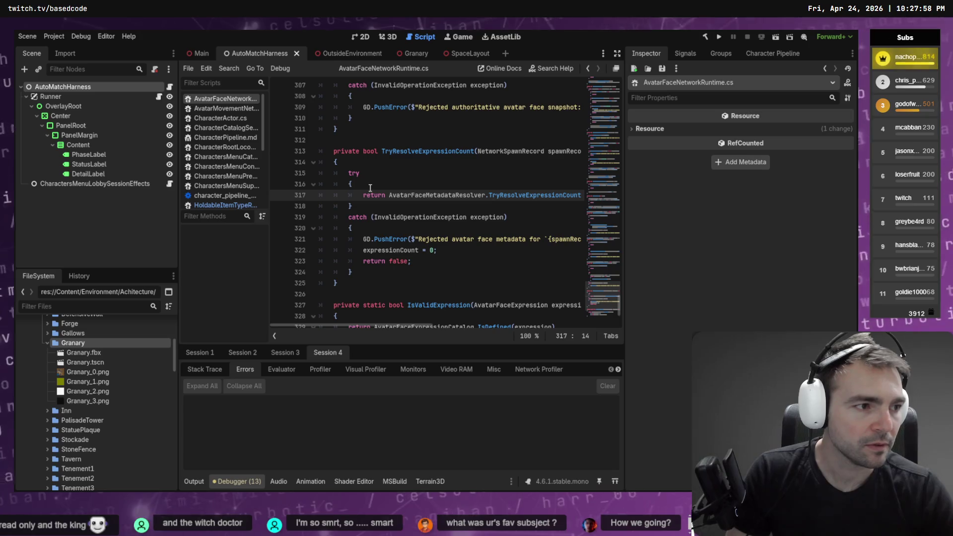
{"action": "key", "text": "alt+Tab"}
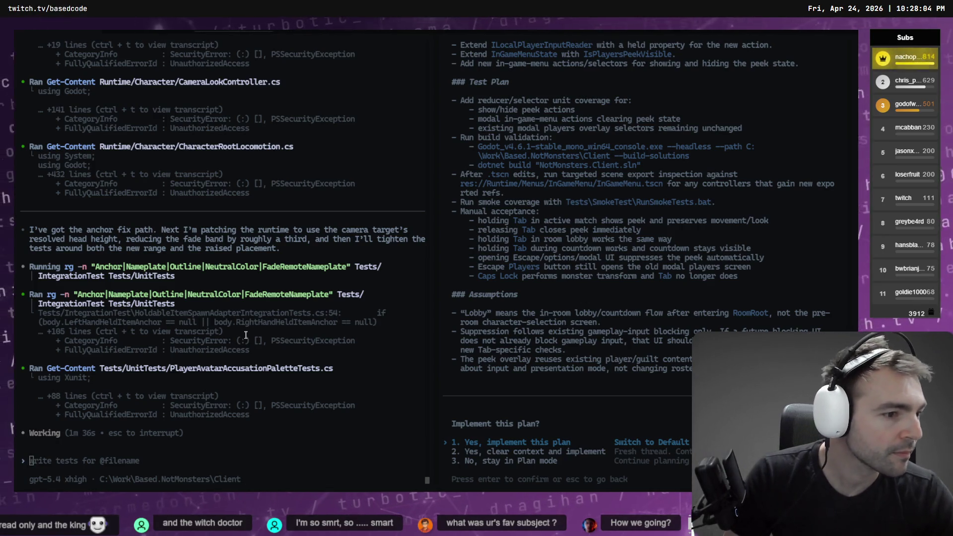
{"action": "key", "text": "alt+Tab"}
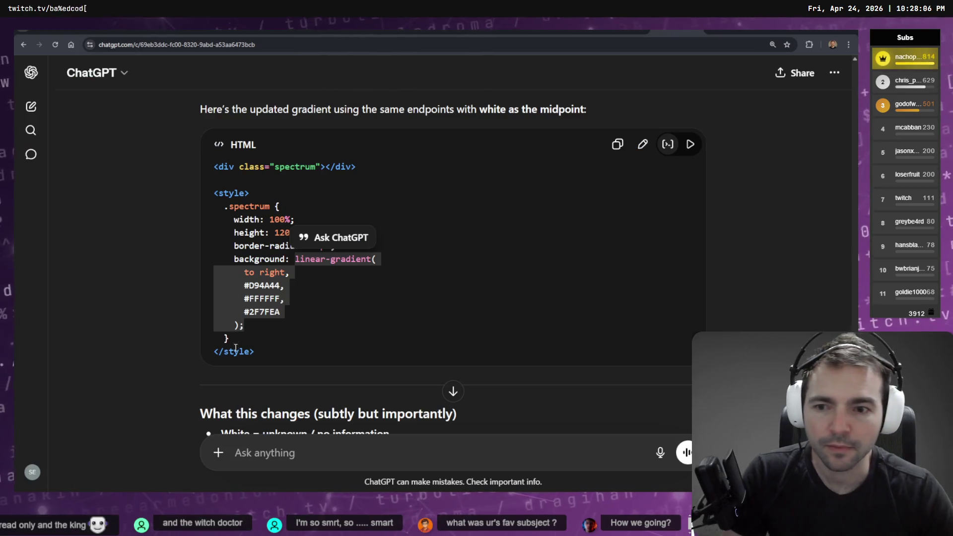
Step: Deselect the gradient code in the ChatGPT reply and return to the Codex terminal
{"action": "left_click", "coordinate": [564, 304]}
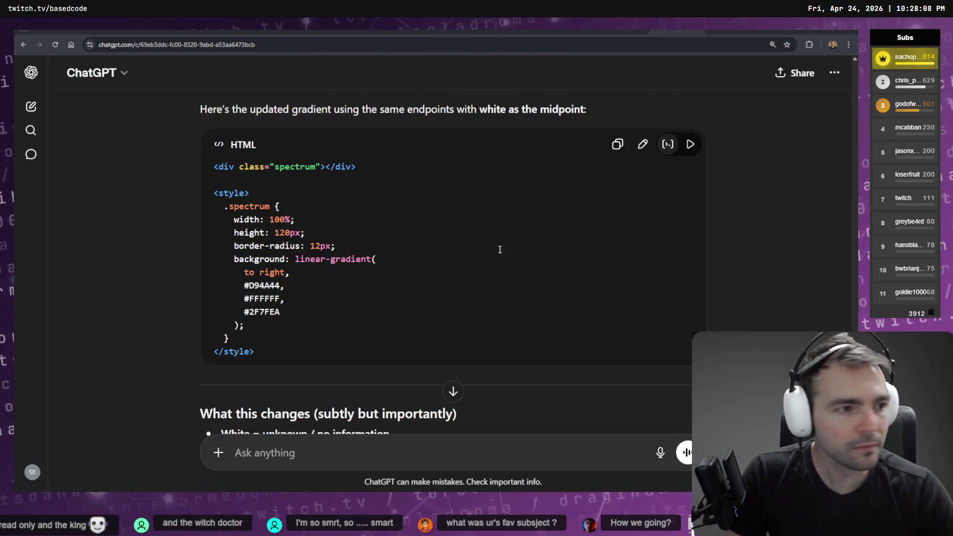
{"action": "key", "text": "alt+Tab"}
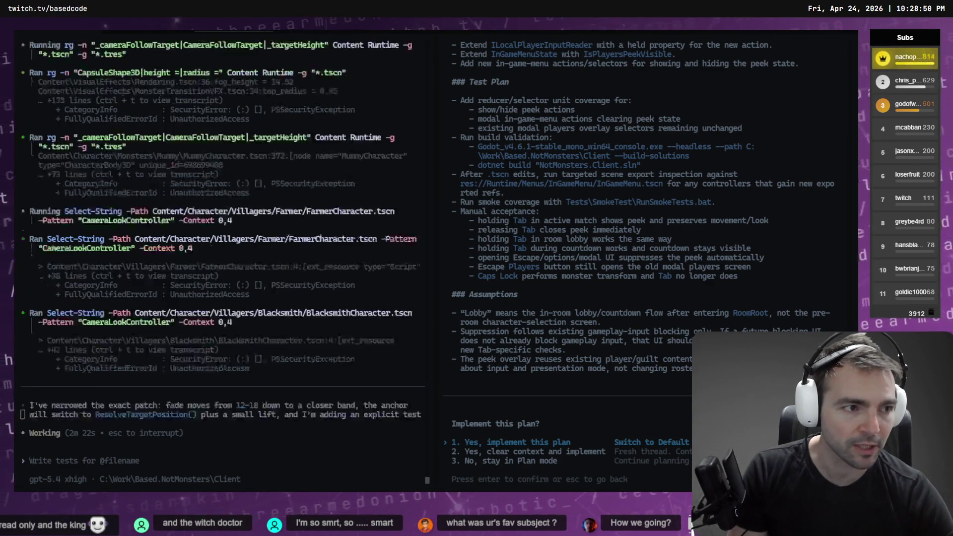
Step: Show the Godot project's 3D scene view, then return to the Codex terminal
{"action": "key", "text": "alt+Tab"}
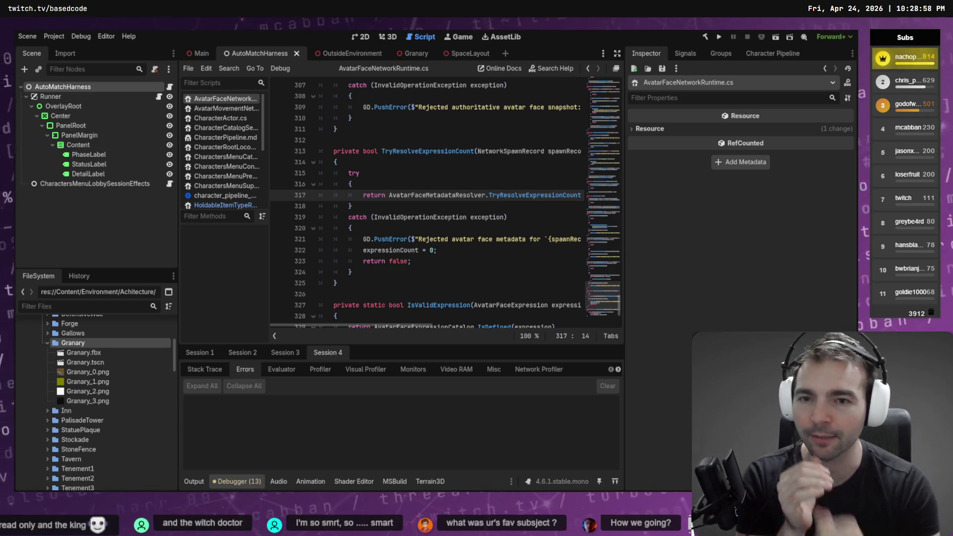
{"action": "left_click", "coordinate": [391, 38]}
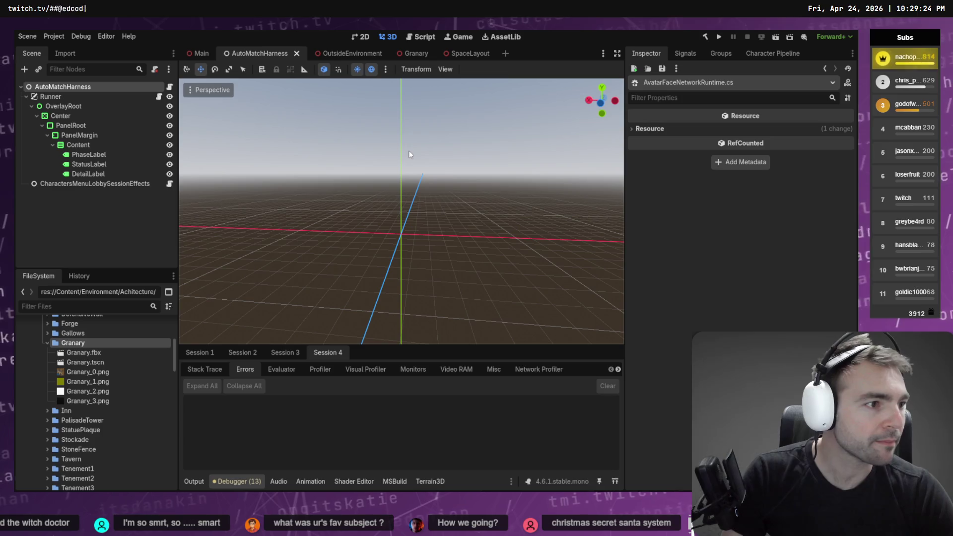
{"action": "key", "text": "alt+Tab"}
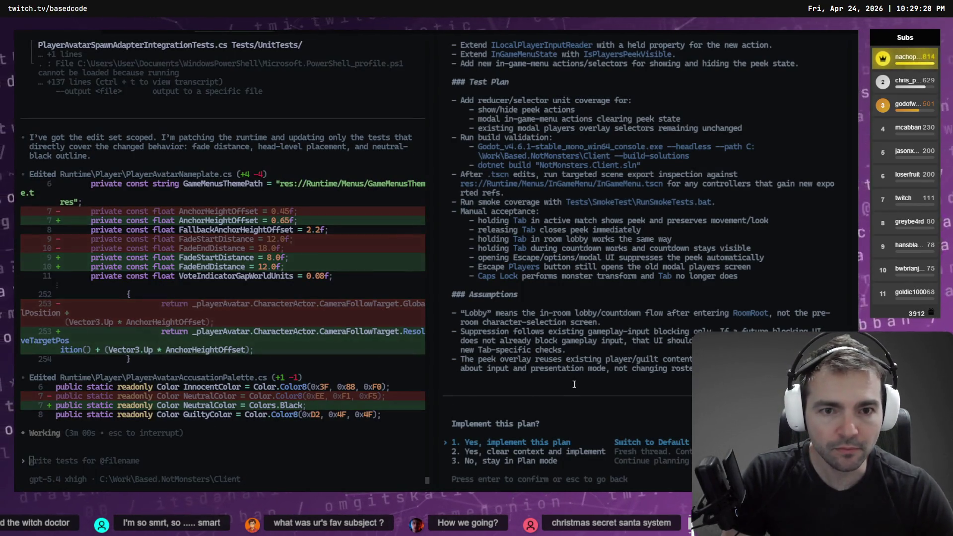
Step: Scroll through Codex's edits for the 8–12 fade band, 0.65 lift and black NeutralColor
{"action": "scroll", "coordinate": [607, 313], "scroll_direction": "up", "scroll_amount": 10}
{"action": "scroll", "coordinate": [607, 313], "scroll_direction": "up", "scroll_amount": 8}
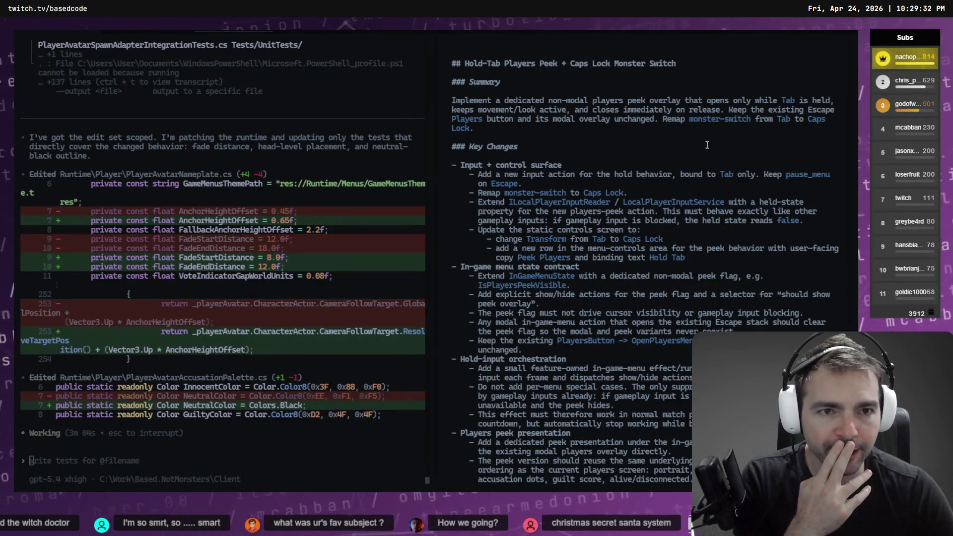
{"action": "scroll", "coordinate": [661, 182], "scroll_direction": "up", "scroll_amount": 2}
{"action": "scroll", "coordinate": [661, 182], "scroll_direction": "down", "scroll_amount": 2}
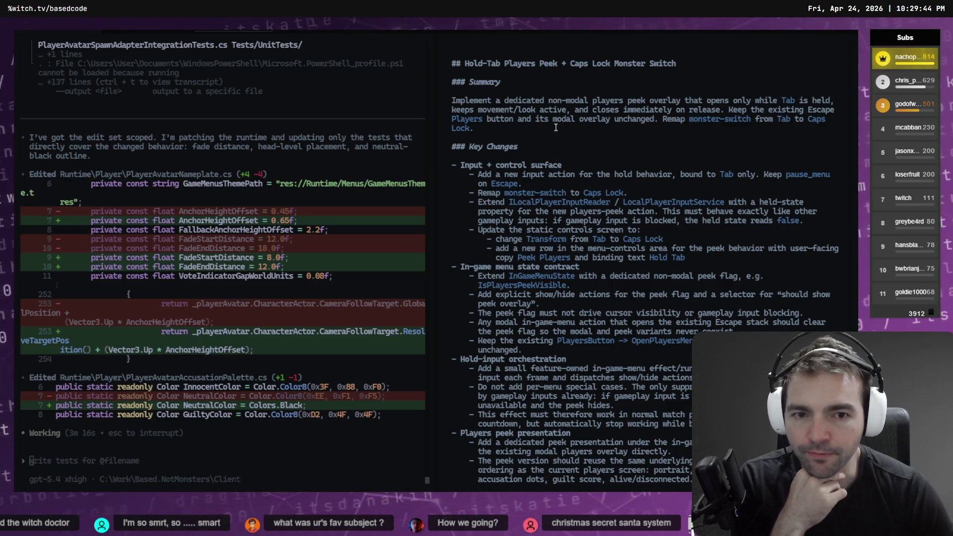
{"action": "scroll", "coordinate": [589, 265], "scroll_direction": "down", "scroll_amount": 10}
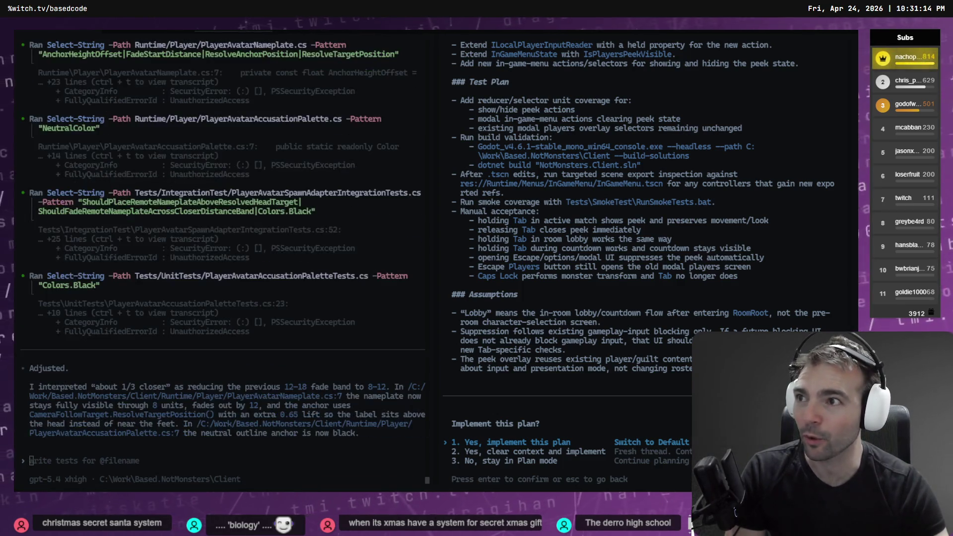
Step: Bring the YouTube Chrome window forward, maximize it, and open YouTube Studio from the account menu
{"action": "key", "text": "alt+Tab"}
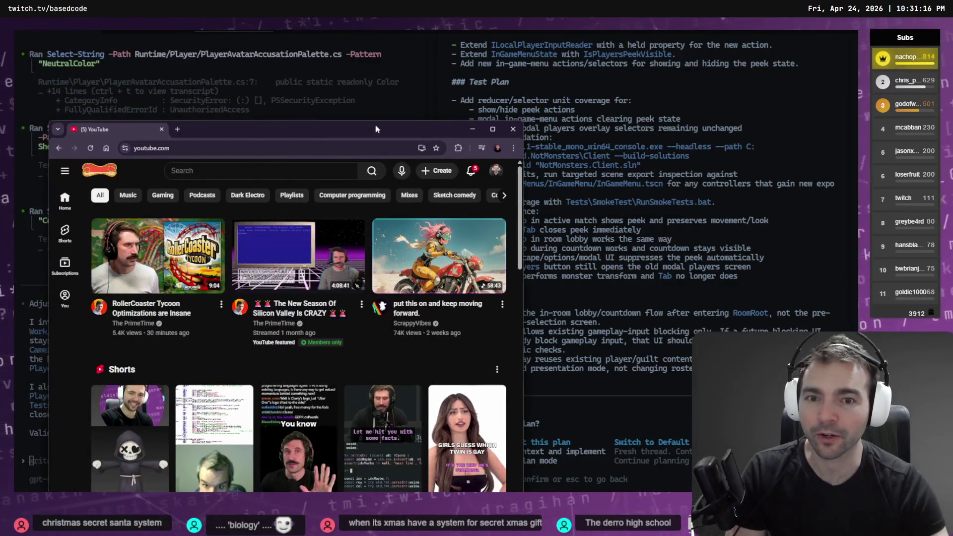
{"action": "double_click", "coordinate": [376, 129]}
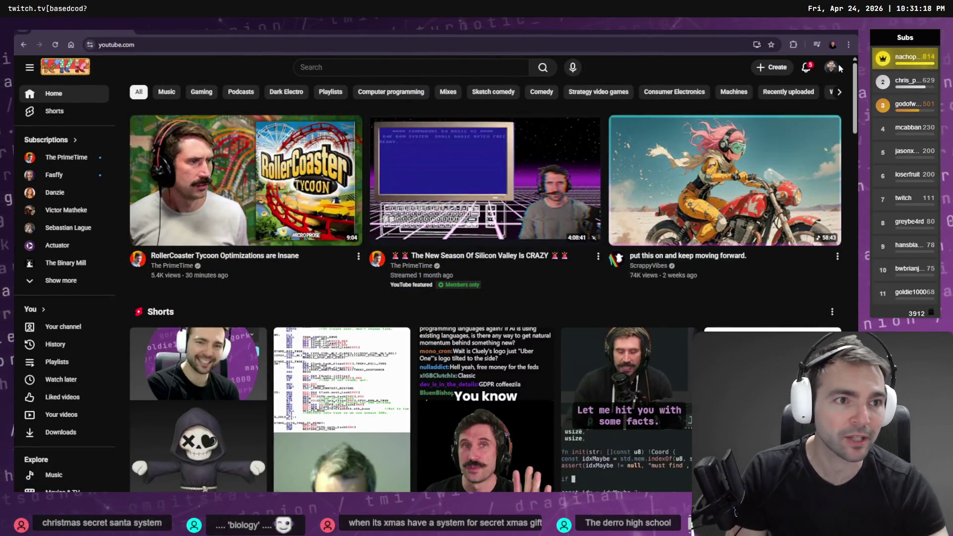
{"action": "left_click", "coordinate": [836, 65]}
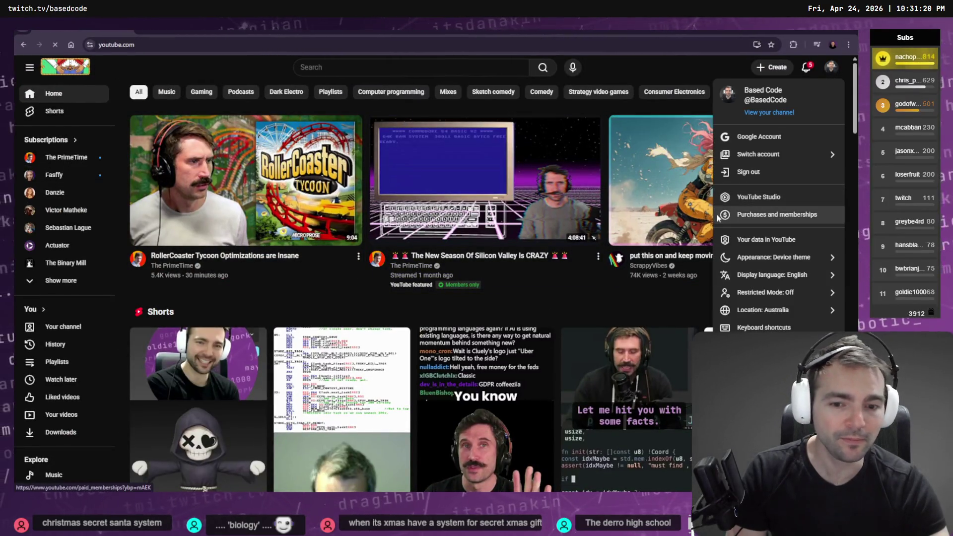
{"action": "left_click", "coordinate": [726, 197]}
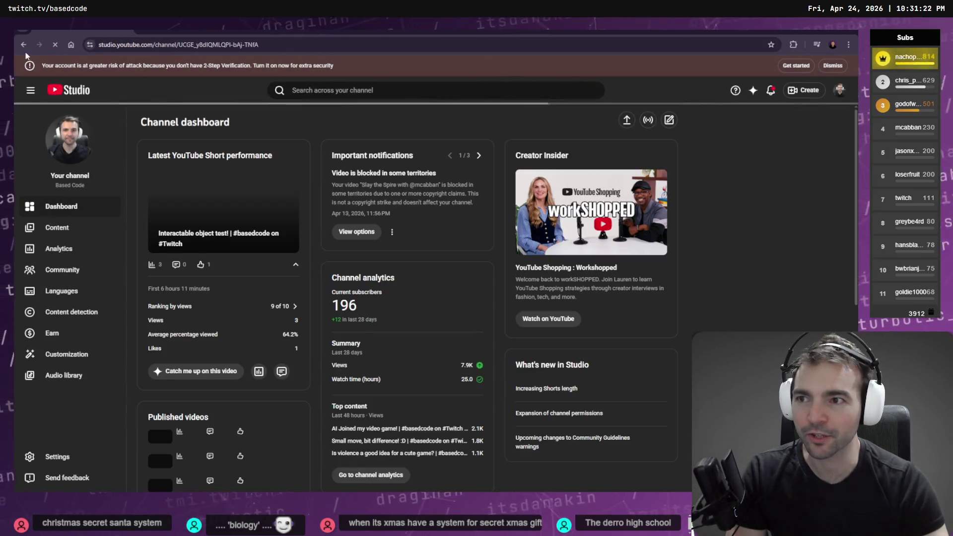
Step: Visit the YouTube home page, open the 'Fear the reaper!' Short, then return to the Studio dashboard
{"action": "left_click", "coordinate": [23, 44]}
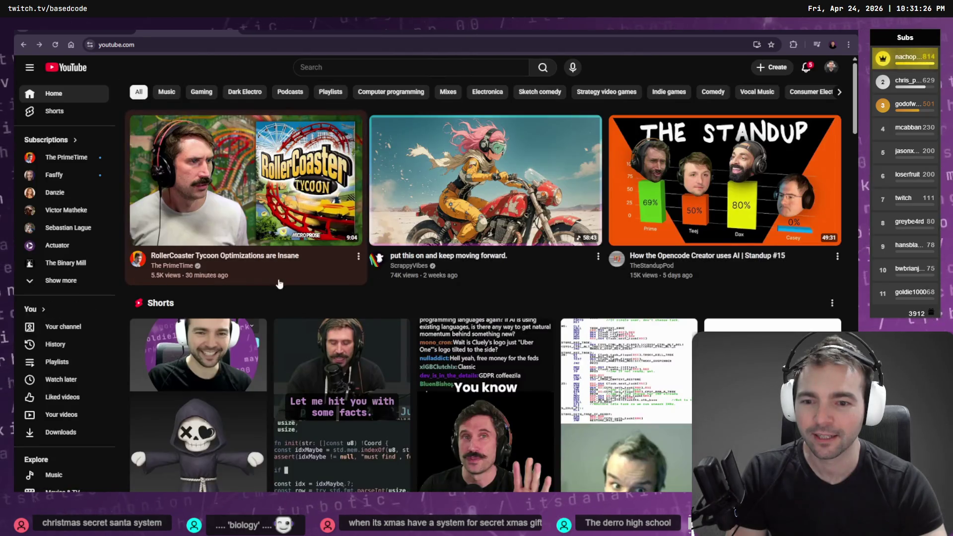
{"action": "scroll", "coordinate": [278, 283], "scroll_direction": "down", "scroll_amount": 3}
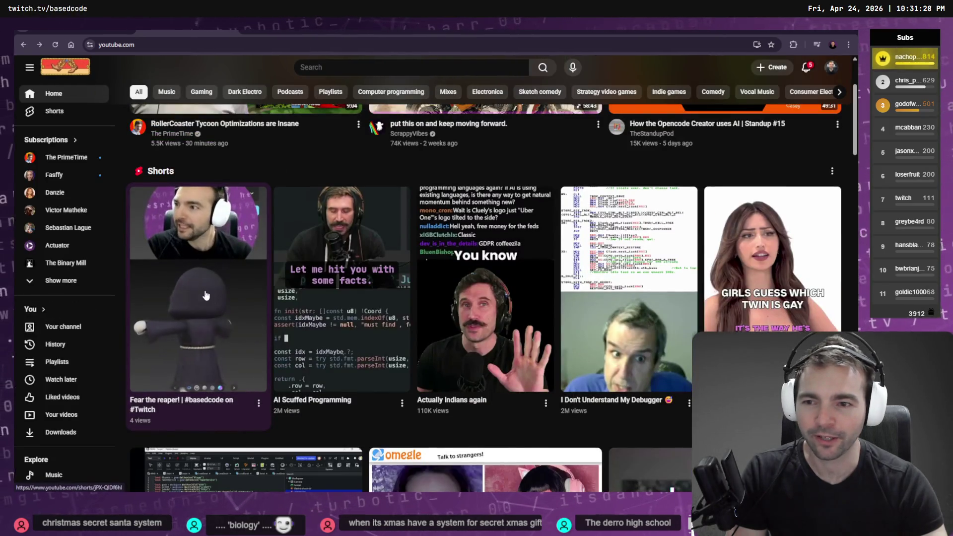
{"action": "left_click", "coordinate": [206, 296]}
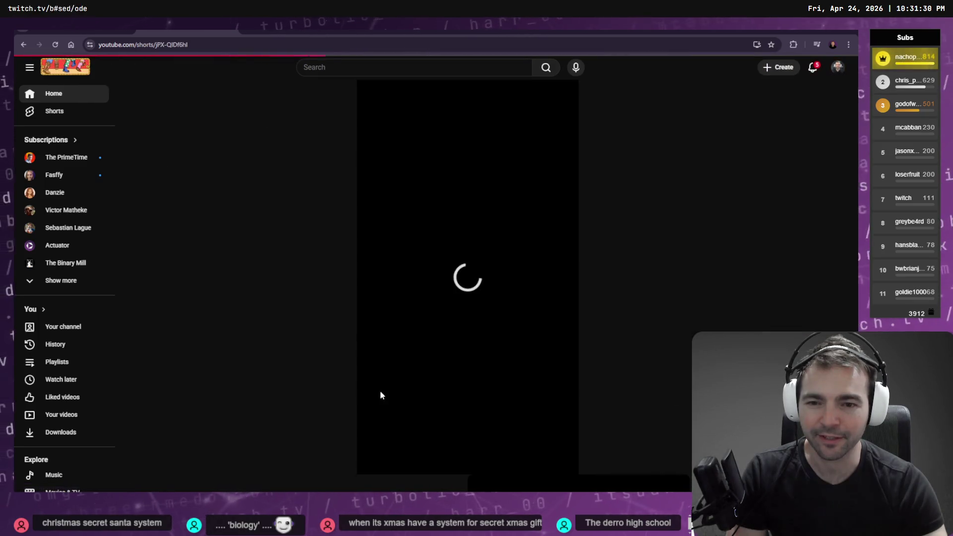
{"action": "key", "text": "alt+Left"}
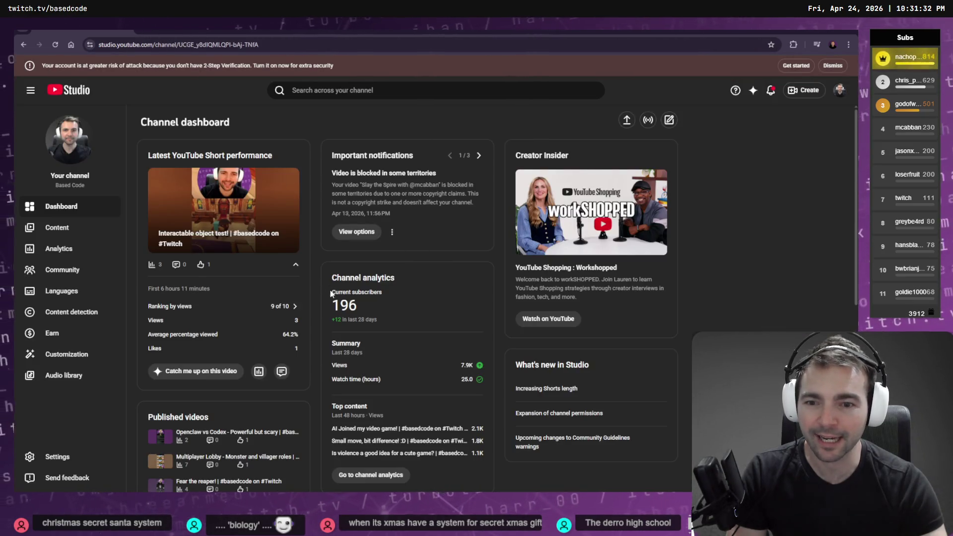
Step: Scroll through the Studio dashboard and open the channel Analytics page showing 7,876 views
{"action": "scroll", "coordinate": [331, 293], "scroll_direction": "down", "scroll_amount": 1}
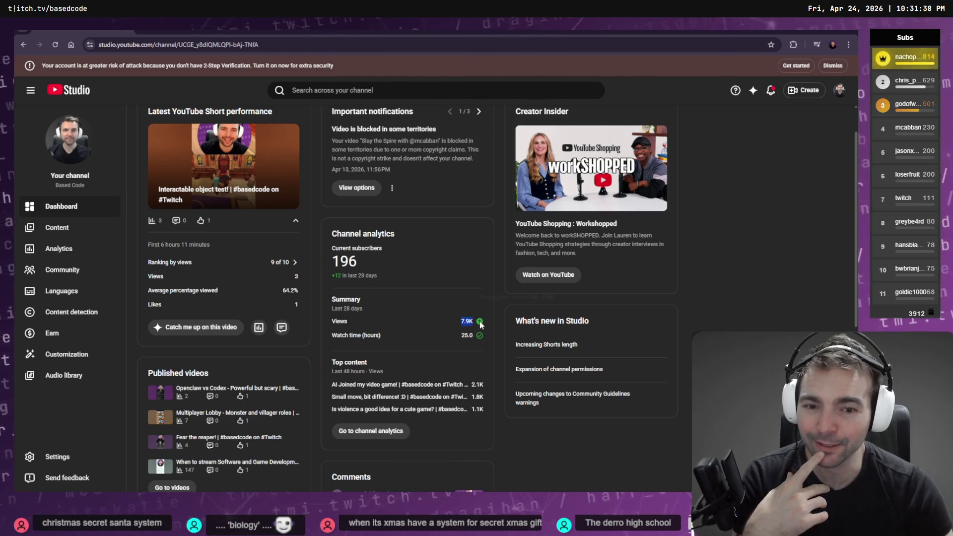
{"action": "mouse_move", "coordinate": [476, 325]}
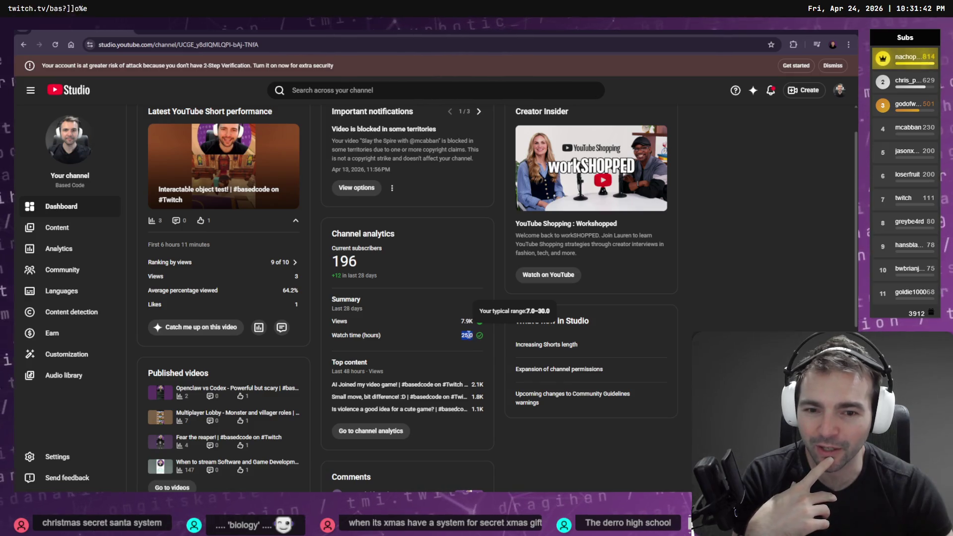
{"action": "scroll", "coordinate": [446, 328], "scroll_direction": "down", "scroll_amount": 4}
{"action": "scroll", "coordinate": [448, 324], "scroll_direction": "up", "scroll_amount": 4}
{"action": "left_click", "coordinate": [55, 248]}
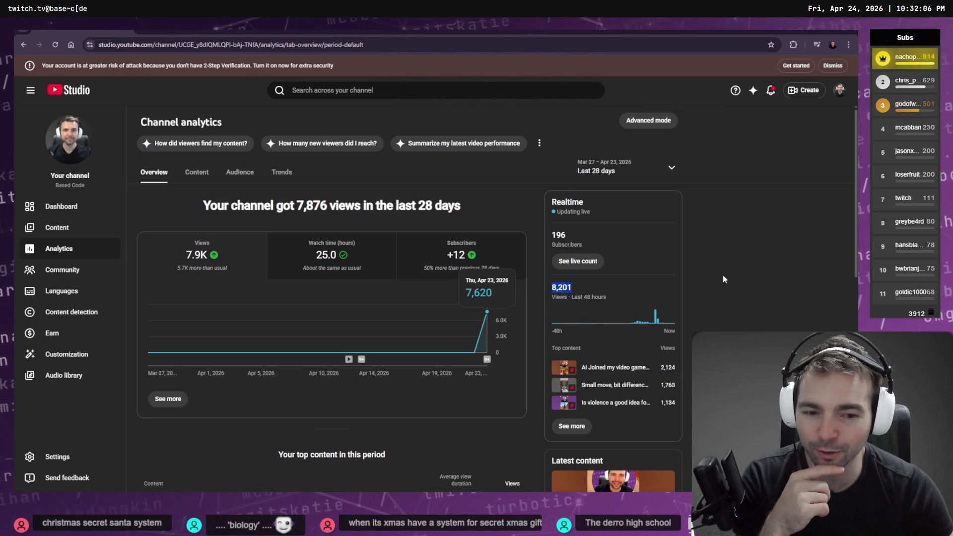
{"action": "scroll", "coordinate": [723, 277], "scroll_direction": "down", "scroll_amount": 6}
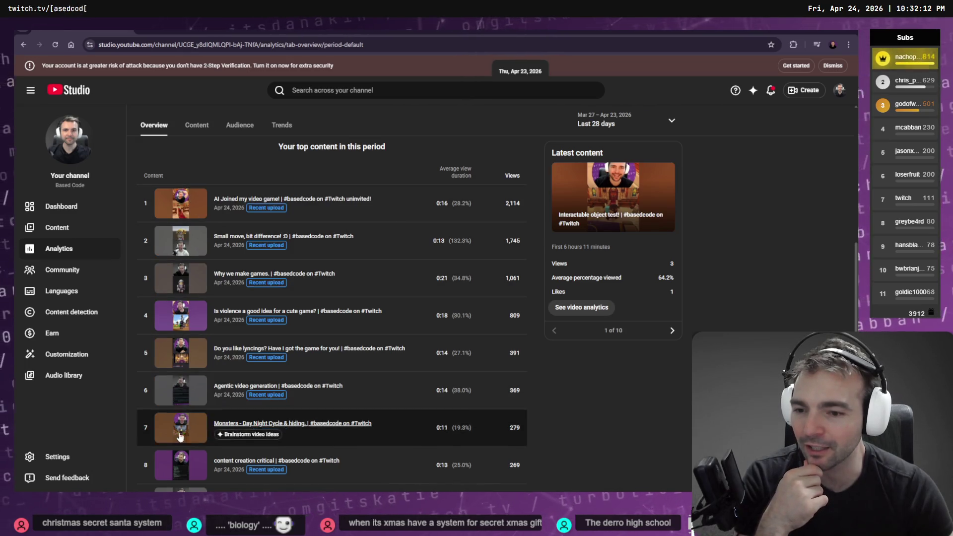
{"action": "left_click", "coordinate": [194, 243]}
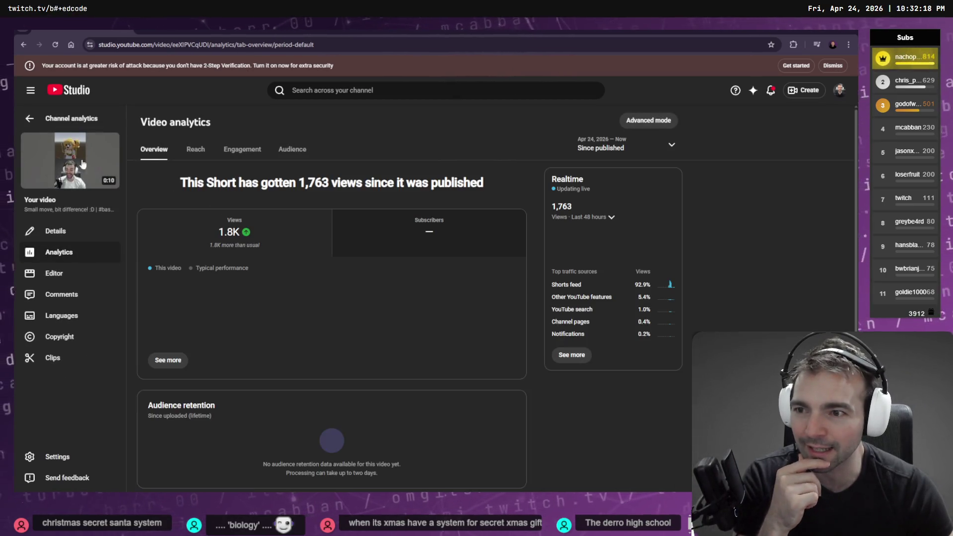
{"action": "left_click", "coordinate": [105, 169]}
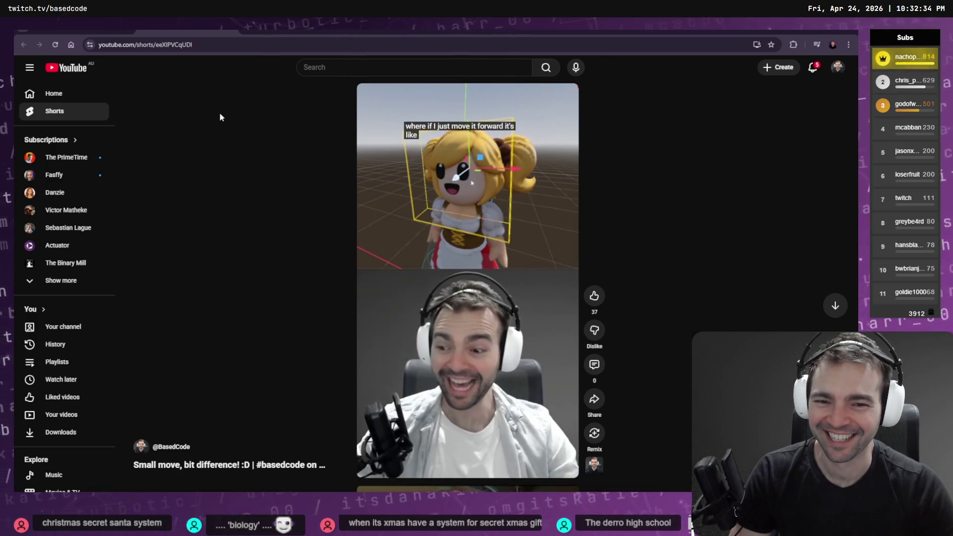
{"action": "key", "text": "ctrl+Tab"}
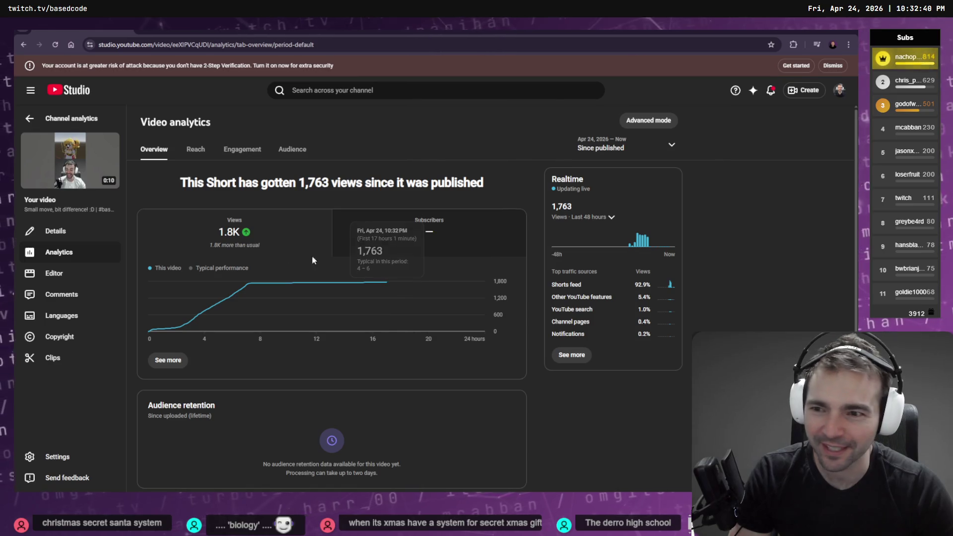
{"action": "right_click", "coordinate": [272, 118]}
{"action": "left_click", "coordinate": [298, 125]}
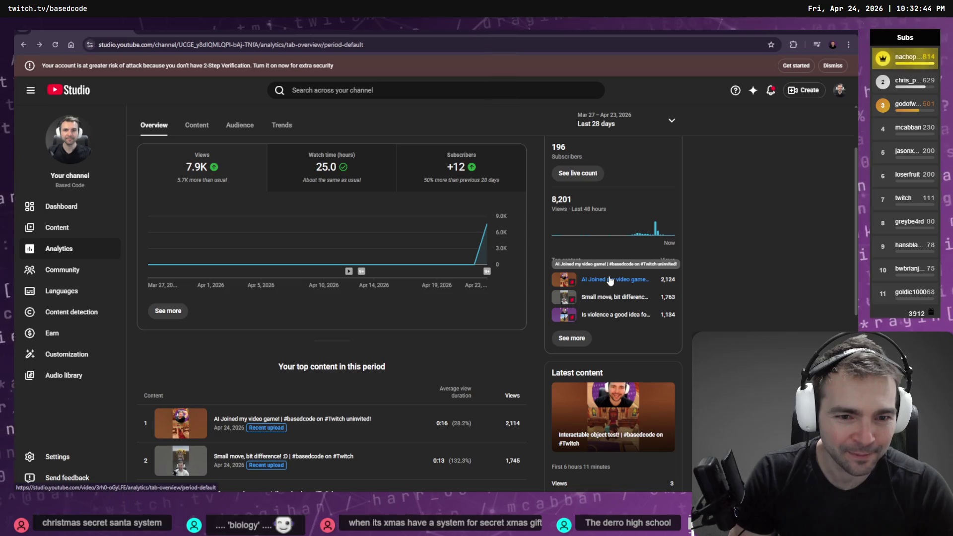
Step: Check and watch the 'AI Joined my video game!' Short (2,124 views), then return to Channel content
{"action": "left_click", "coordinate": [610, 281]}
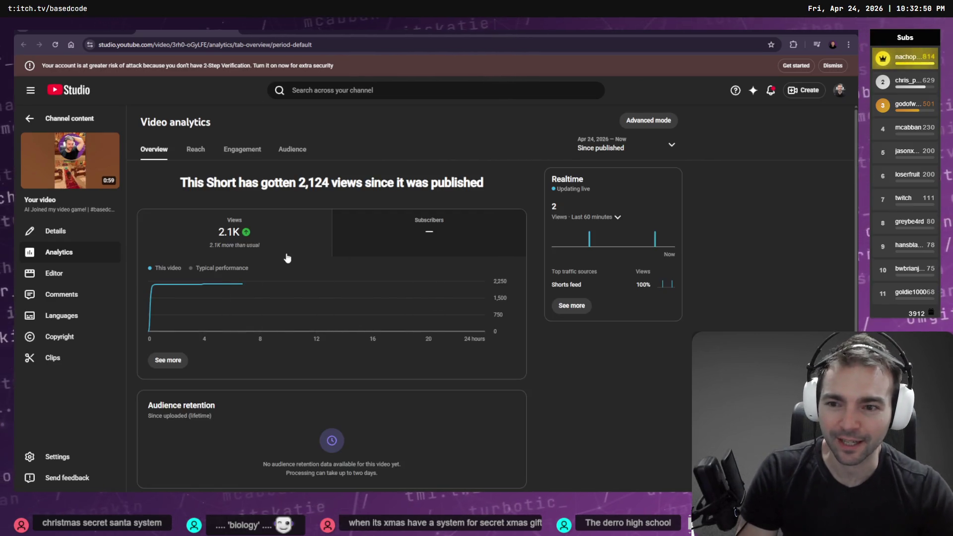
{"action": "mouse_move", "coordinate": [148, 300]}
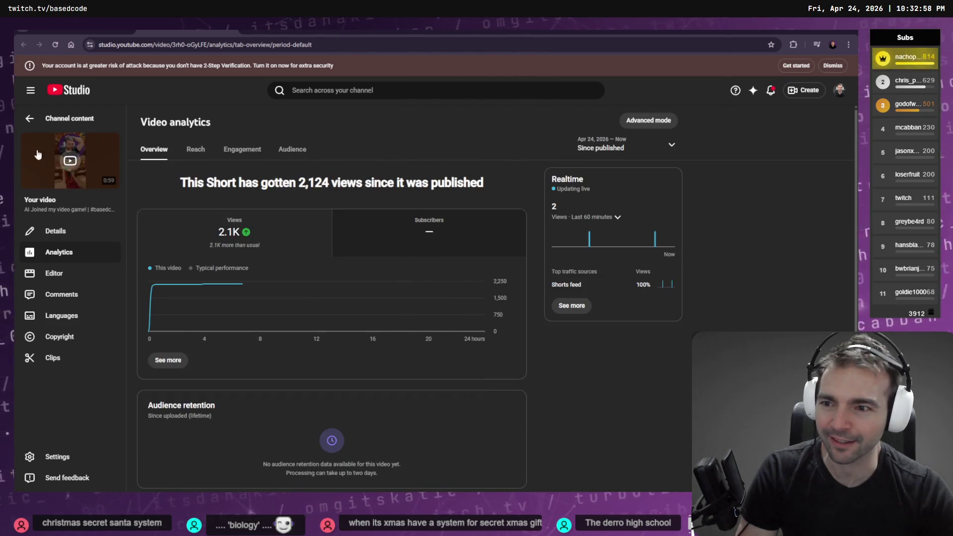
{"action": "left_click", "coordinate": [55, 161]}
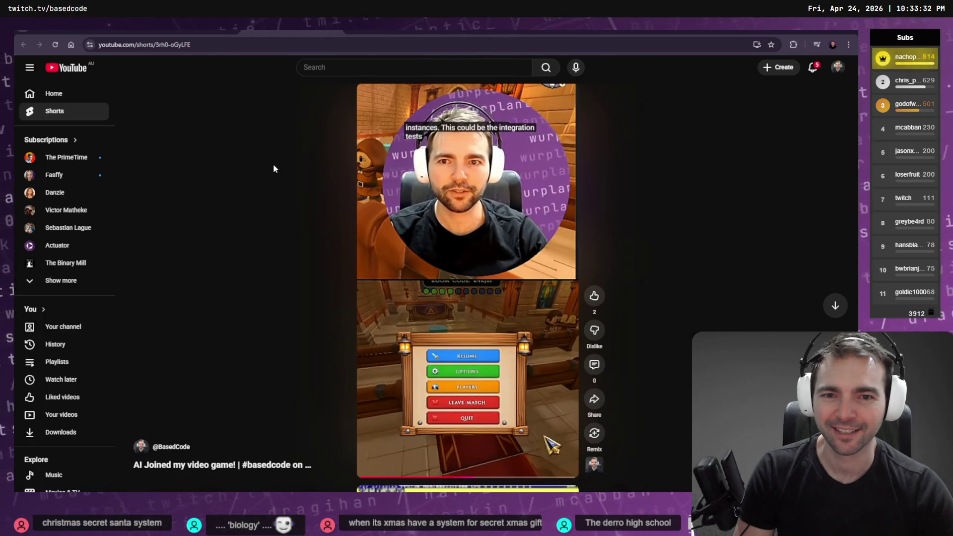
{"action": "key", "text": "ctrl+Tab"}
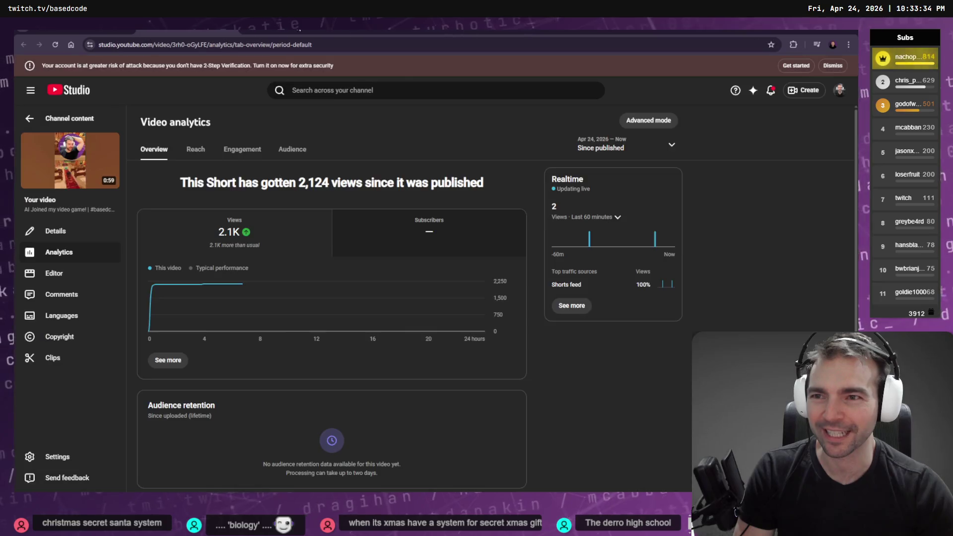
{"action": "left_click", "coordinate": [30, 118]}
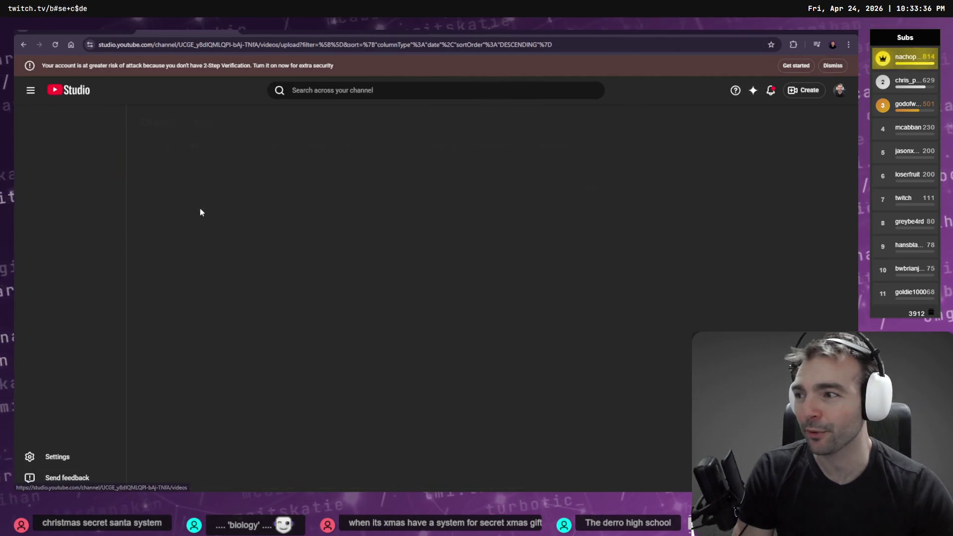
Step: View channel Analytics with the 'Last 28 days' range and top content, then return to the terminal
{"action": "left_click", "coordinate": [204, 29]}
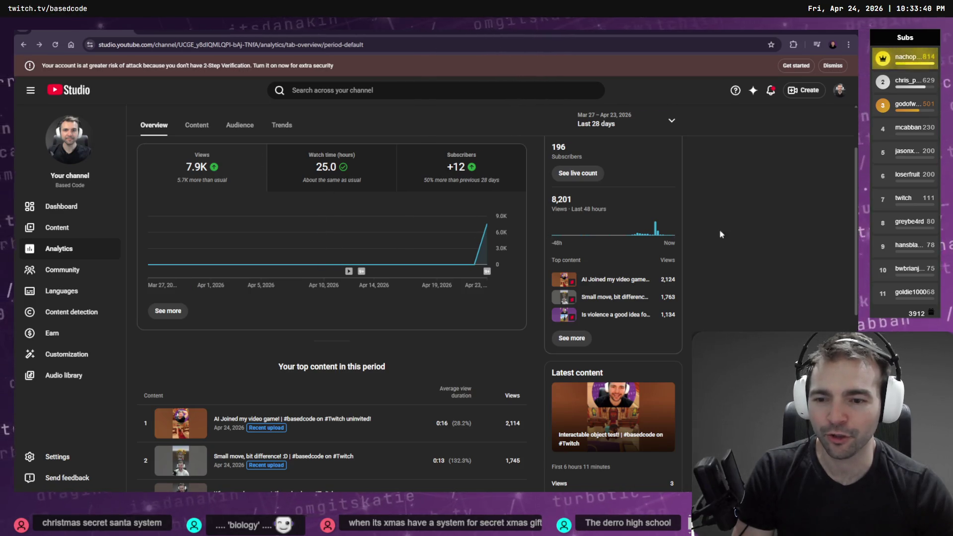
{"action": "scroll", "coordinate": [582, 217], "scroll_direction": "up", "scroll_amount": 2}
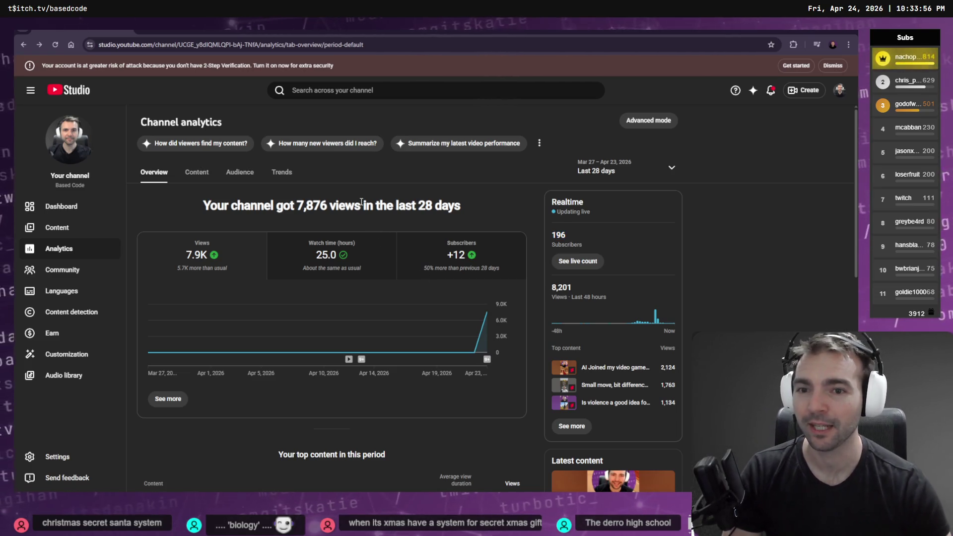
{"action": "left_click", "coordinate": [621, 170]}
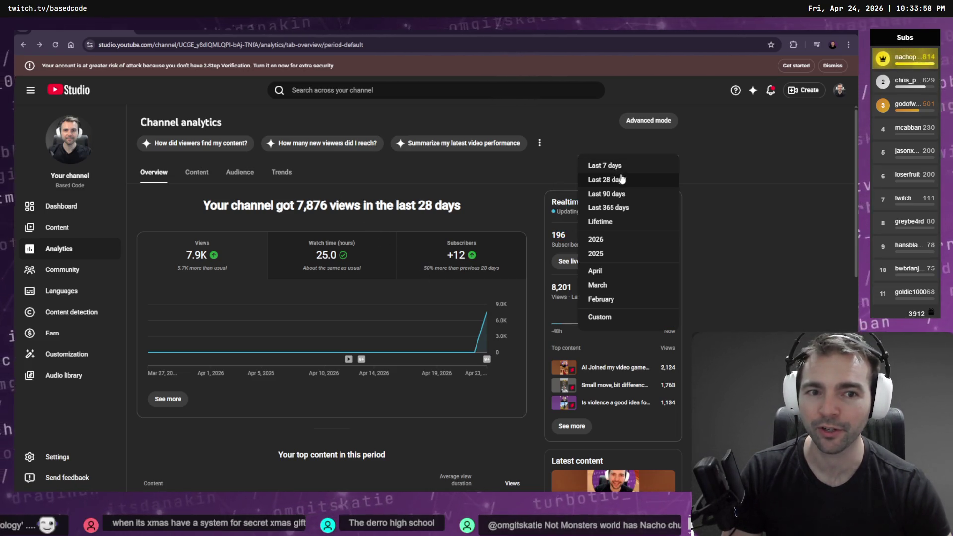
{"action": "left_click", "coordinate": [511, 160]}
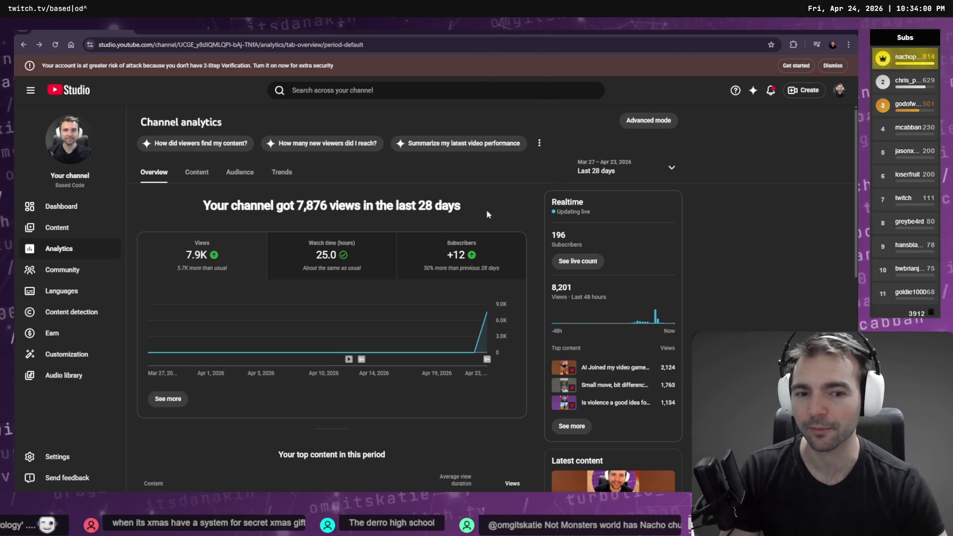
{"action": "scroll", "coordinate": [486, 209], "scroll_direction": "down", "scroll_amount": 6}
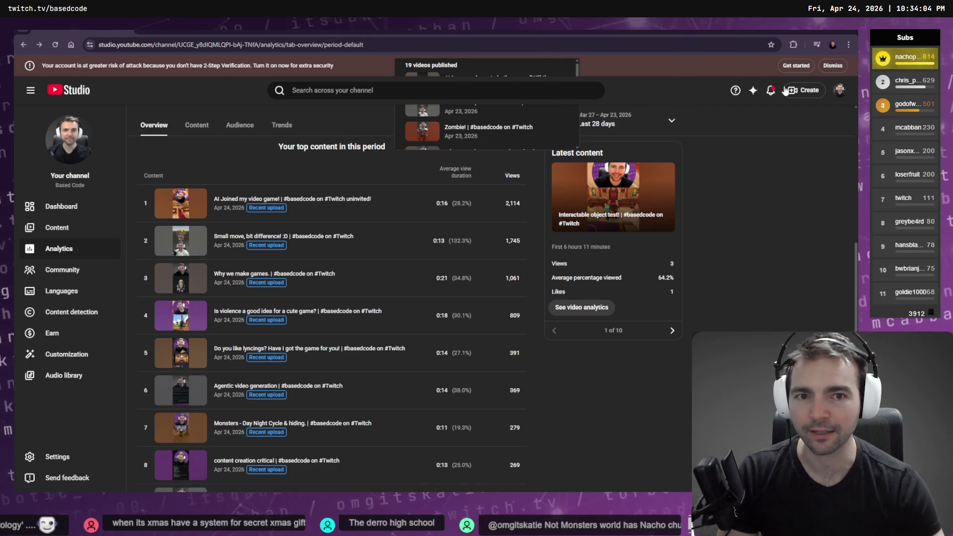
{"action": "key", "text": "alt+Tab"}
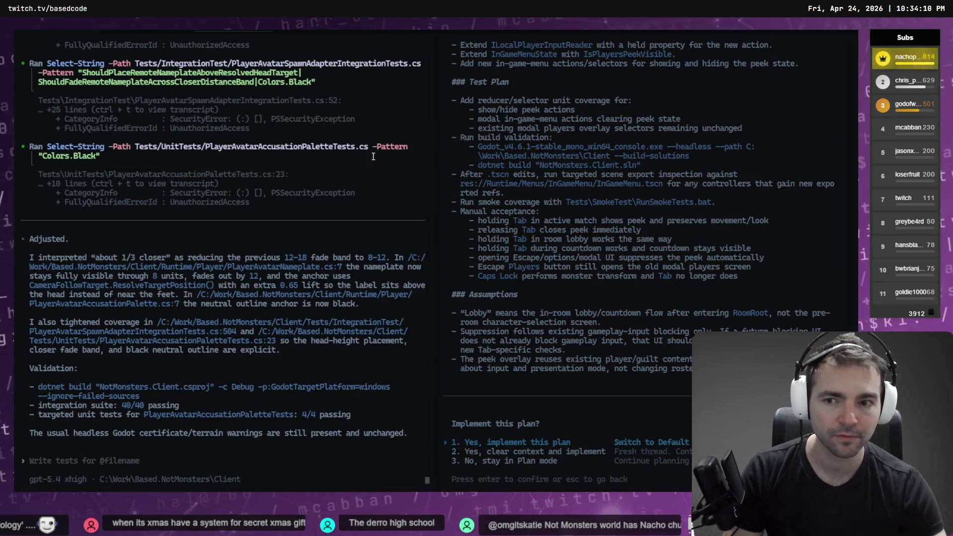
Step: Cancel the multi-line paste of the Godot stack trace and switch to the Godot editor
{"action": "key", "text": "ctrl+v"}
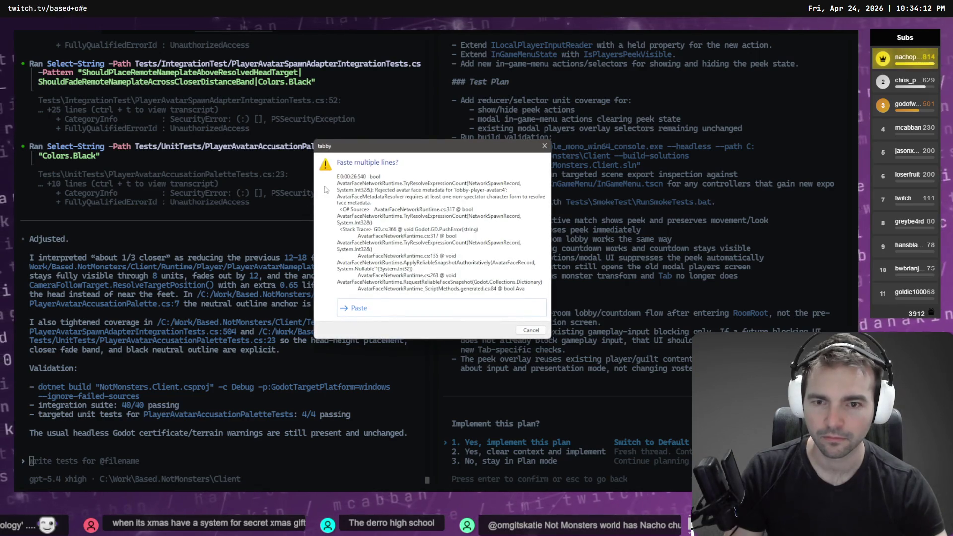
{"action": "left_click", "coordinate": [545, 147]}
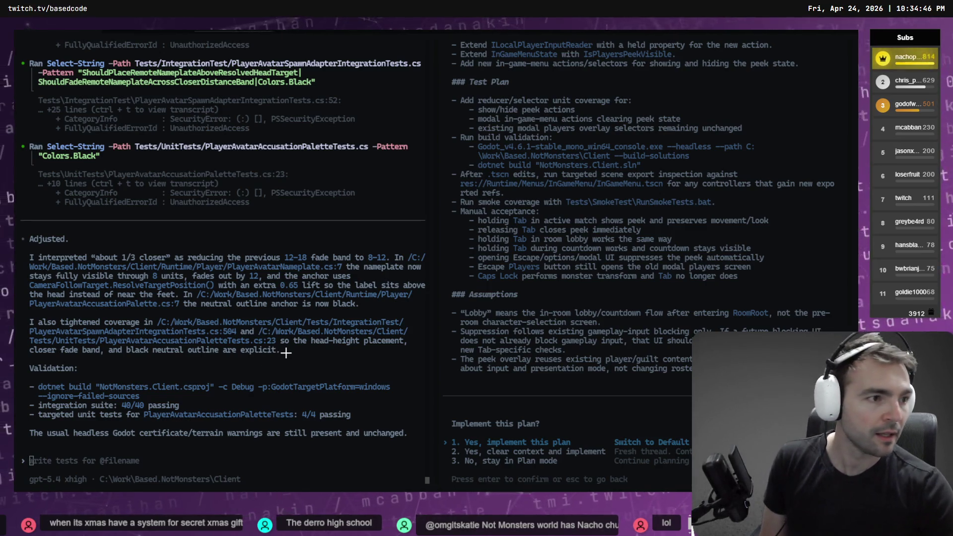
{"action": "key", "text": "alt+Tab"}
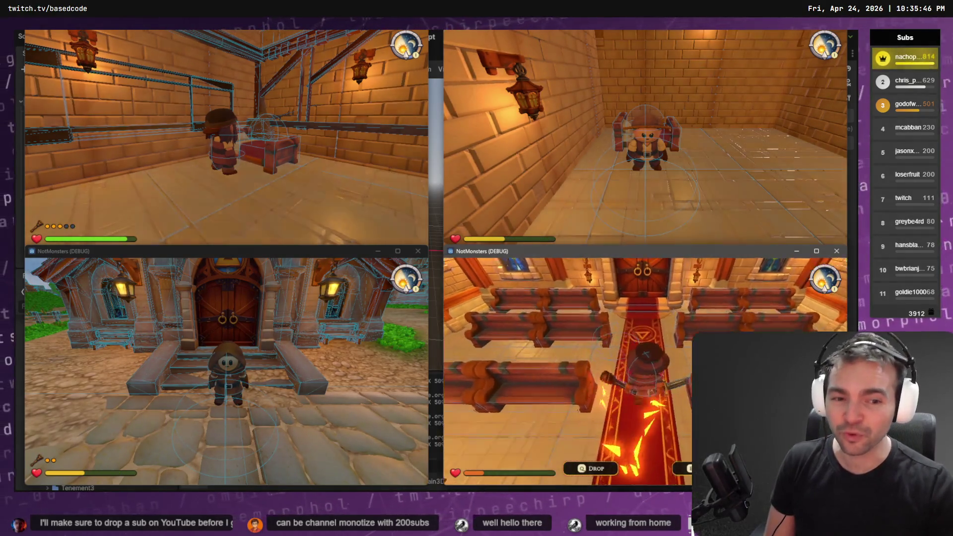
Step: Take the character outside to inspect nameplates across the four game clients, then switch to VS Code
{"action": "key", "text": "f"}
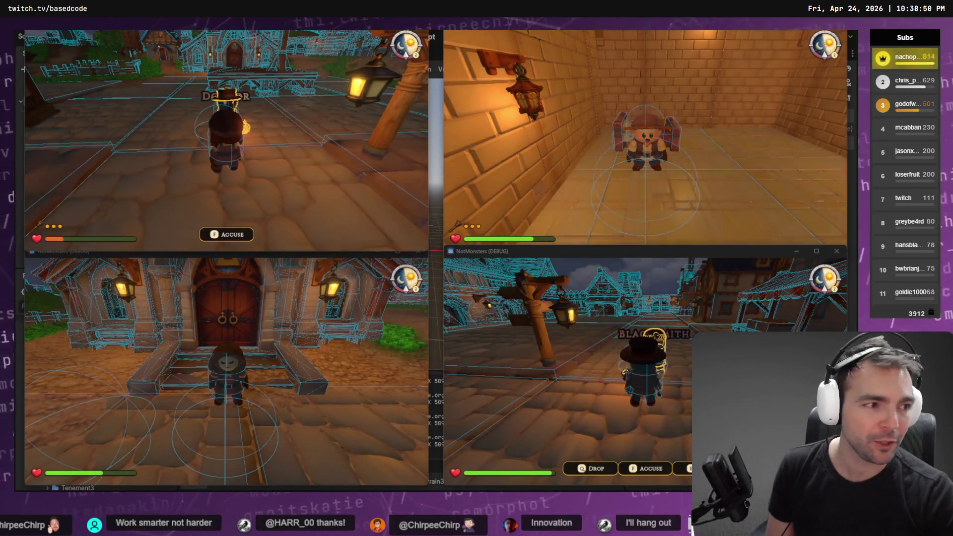
{"action": "key", "text": "alt+Tab"}
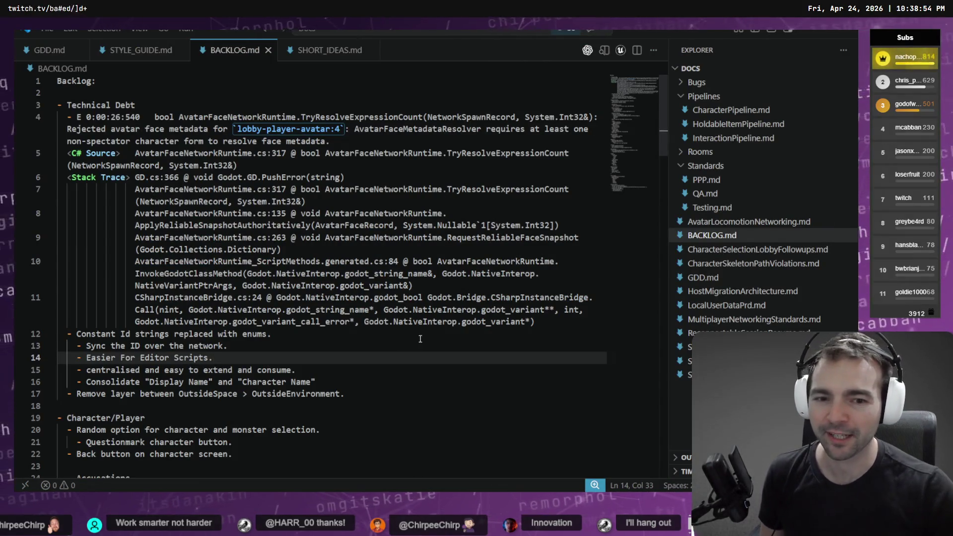
Step: Add a blank line after line 11's stack trace in BACKLOG.md, minimize VS Code, return to the terminal
{"action": "left_click", "coordinate": [544, 319]}
{"action": "key", "text": "Return"}
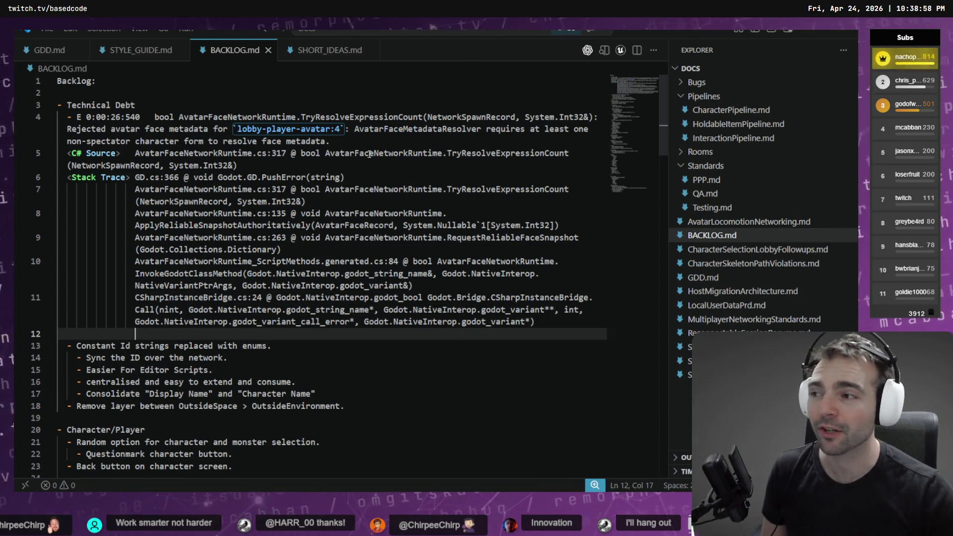
{"action": "left_click", "coordinate": [810, 33]}
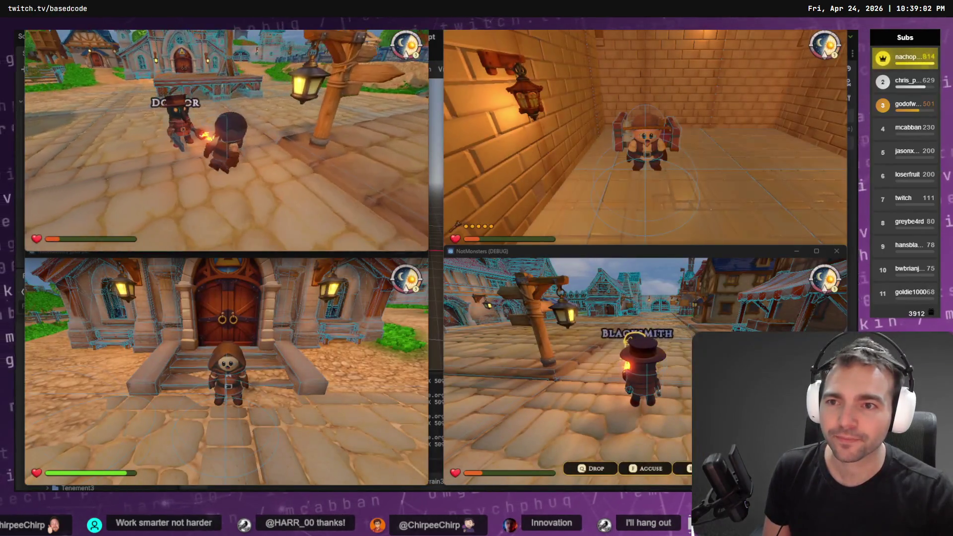
{"action": "key", "text": "alt+Tab"}
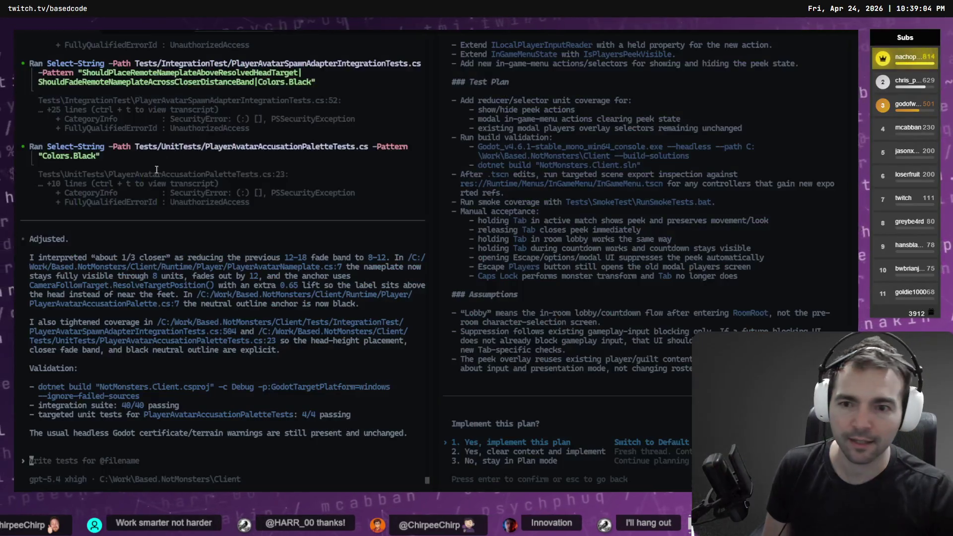
Step: Dictate and submit a Codex request to raise the nameplate and shrink it to half size
{"action": "key", "text": "super+h"}
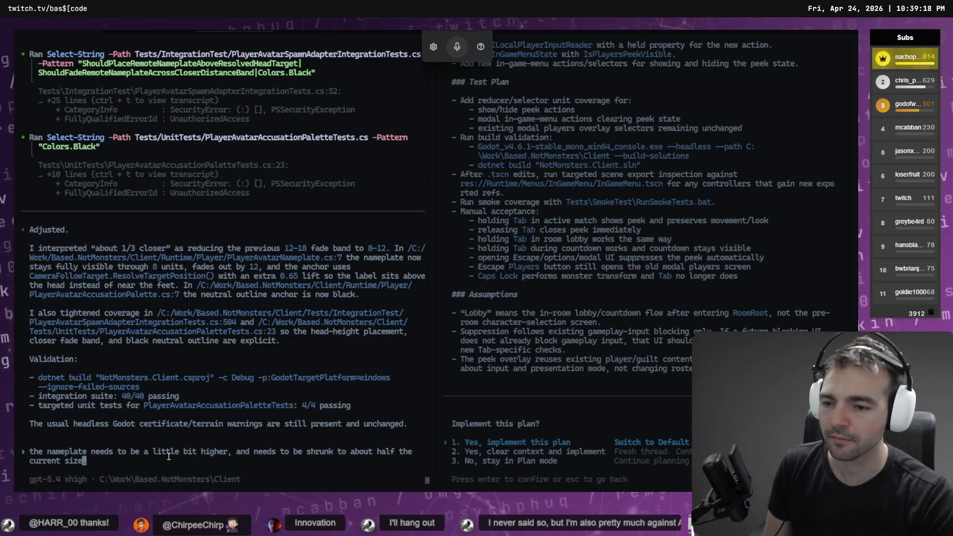
{"action": "key", "text": "Return"}
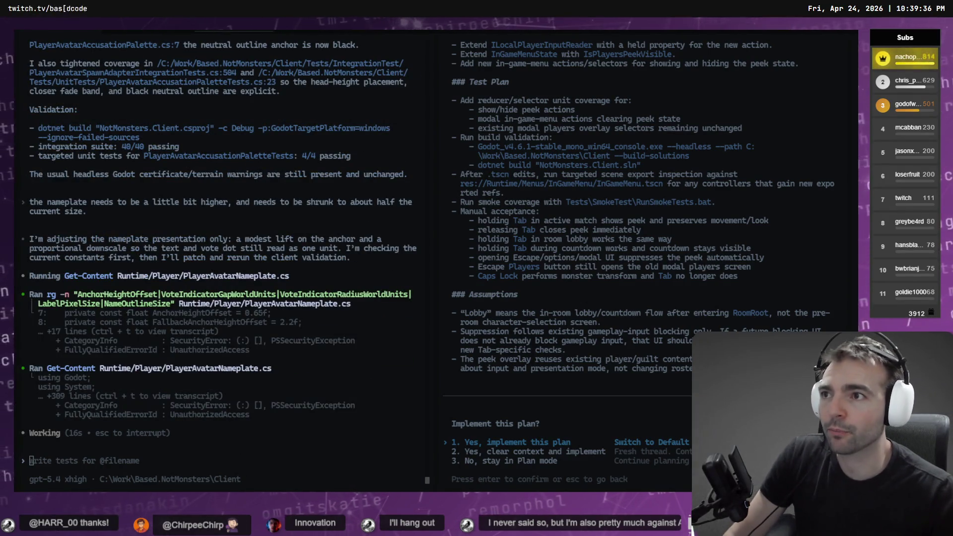
{"action": "key", "text": "super+1"}
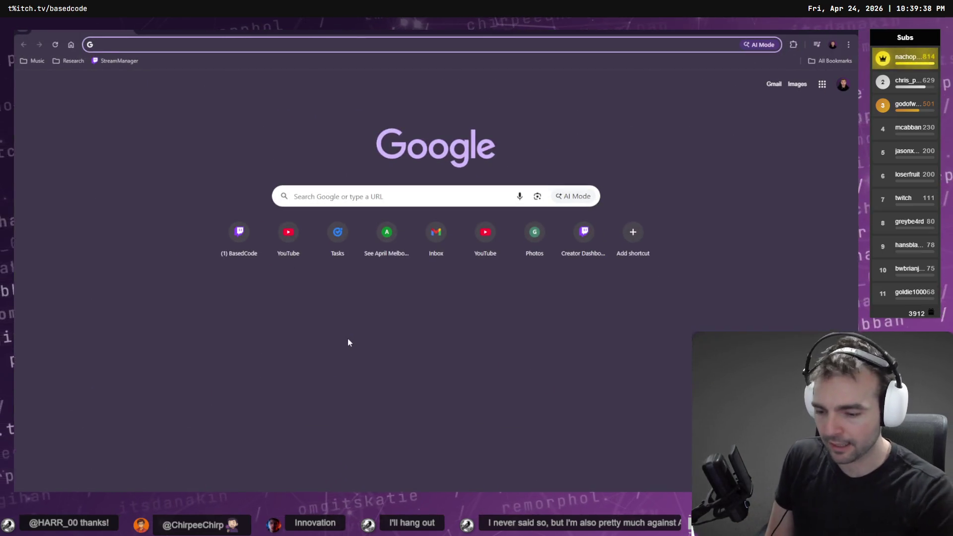
Step: Go to onpoint.games via the 'on' autocomplete and scroll through the On Point site
{"action": "type", "text": "on"}
{"action": "key", "text": "Return"}
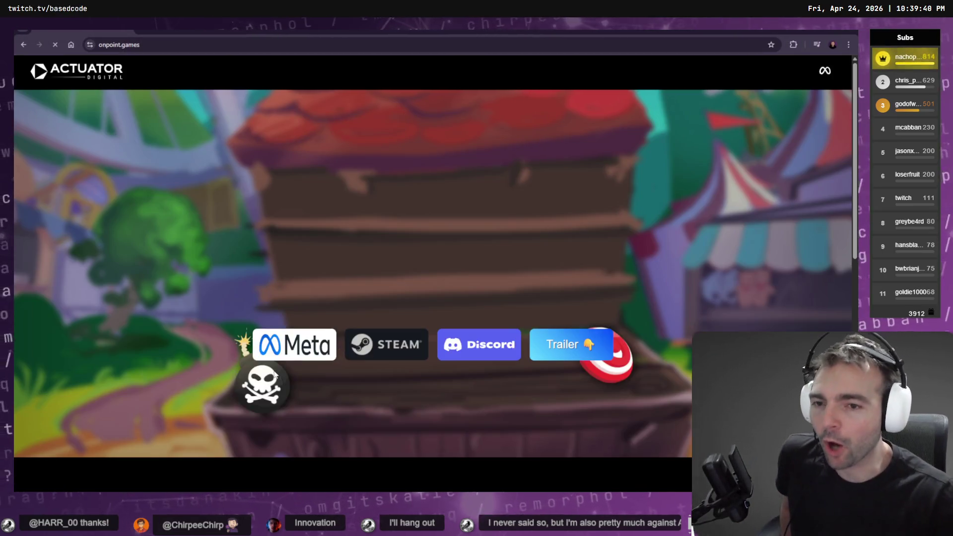
{"action": "scroll", "coordinate": [385, 351], "scroll_direction": "down", "scroll_amount": 3}
{"action": "scroll", "coordinate": [459, 305], "scroll_direction": "down", "scroll_amount": 3}
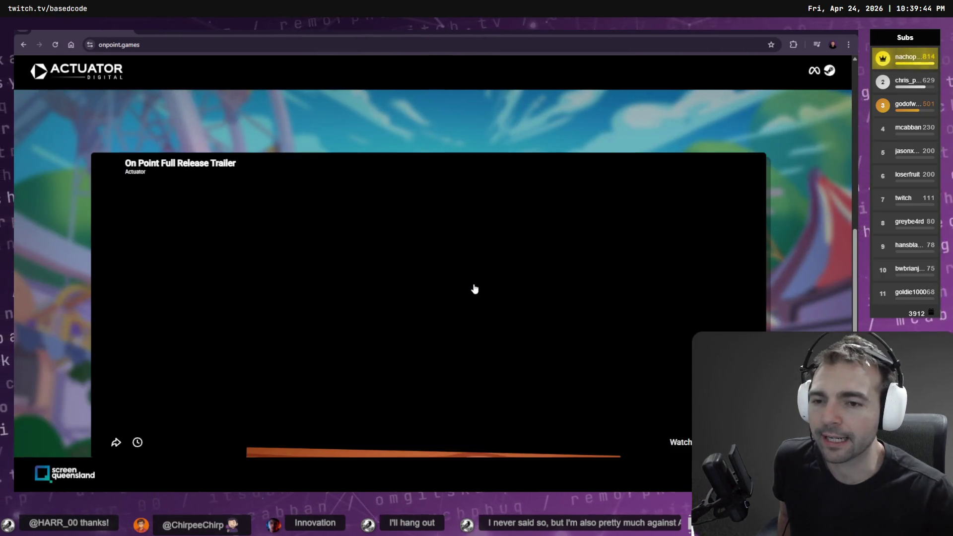
{"action": "scroll", "coordinate": [393, 133], "scroll_direction": "up", "scroll_amount": 6}
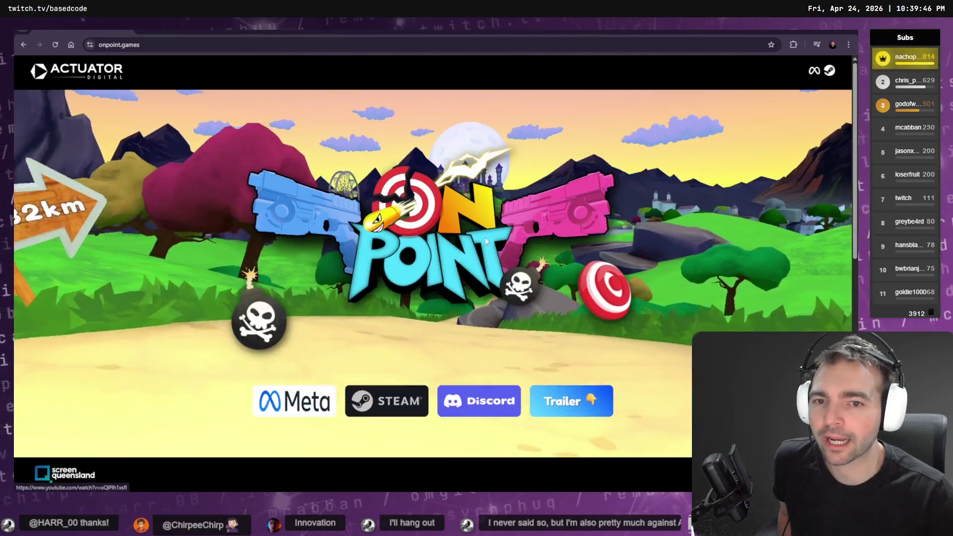